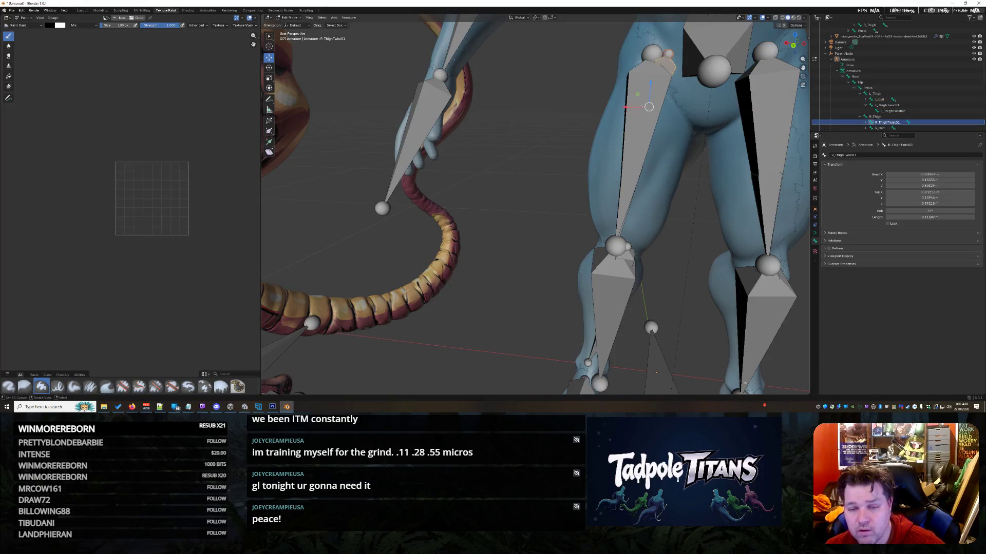
# Step: Nudge the right thigh head joint slightly along the X axis
pyautogui.click(652, 53)
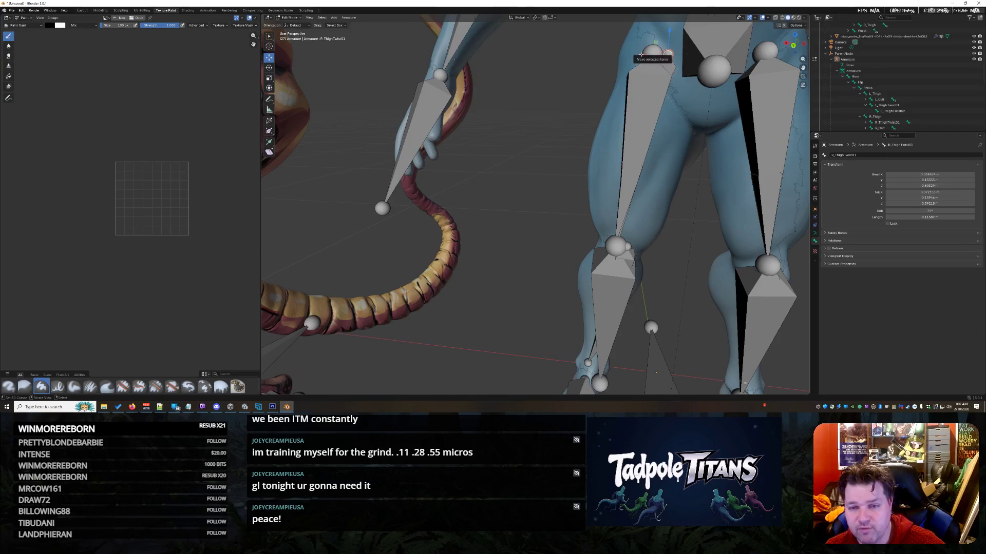
pyautogui.press('g')
pyautogui.press('x')
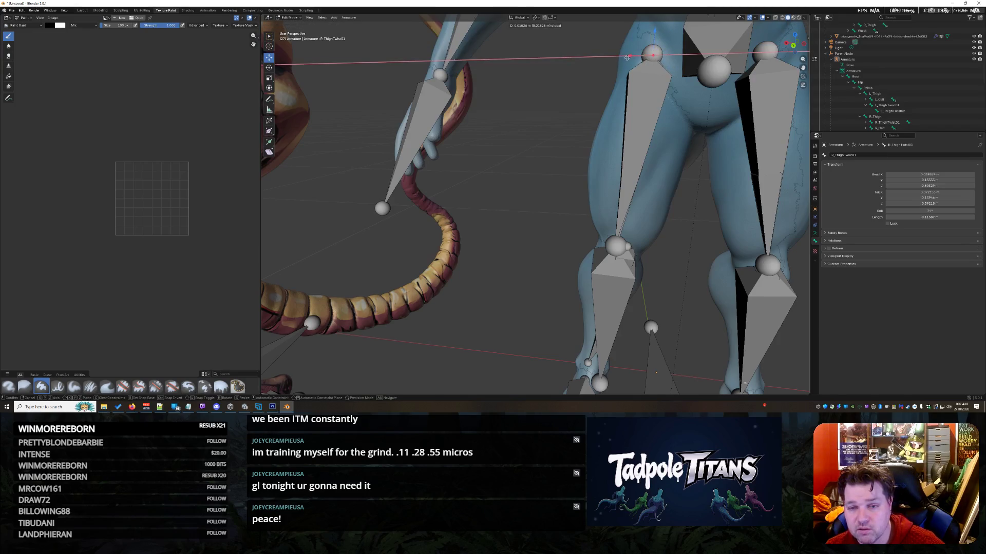
pyautogui.click(625, 58)
# Step: Move the R_ThighTwist01 bone slightly along X, then along Z
pyautogui.click(887, 122)
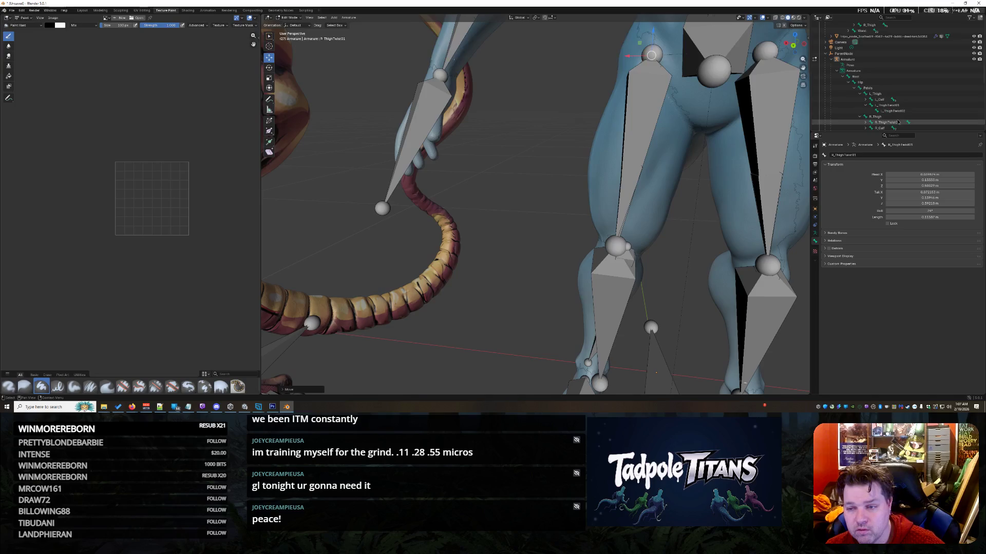
pyautogui.click(866, 122)
pyautogui.scroll(-1, 883, 121)
pyautogui.click(906, 117)
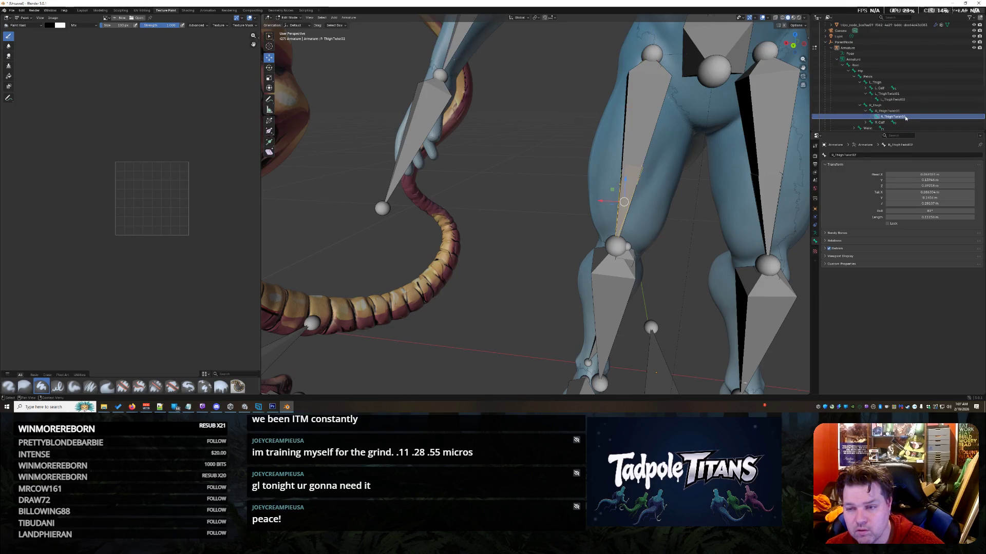
pyautogui.click(907, 110)
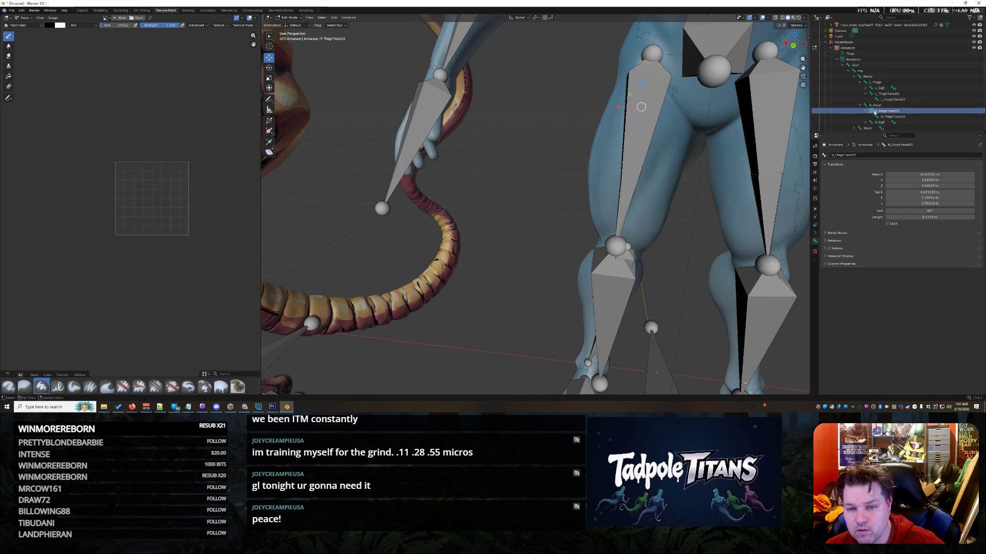
pyautogui.press('g')
pyautogui.press('x')
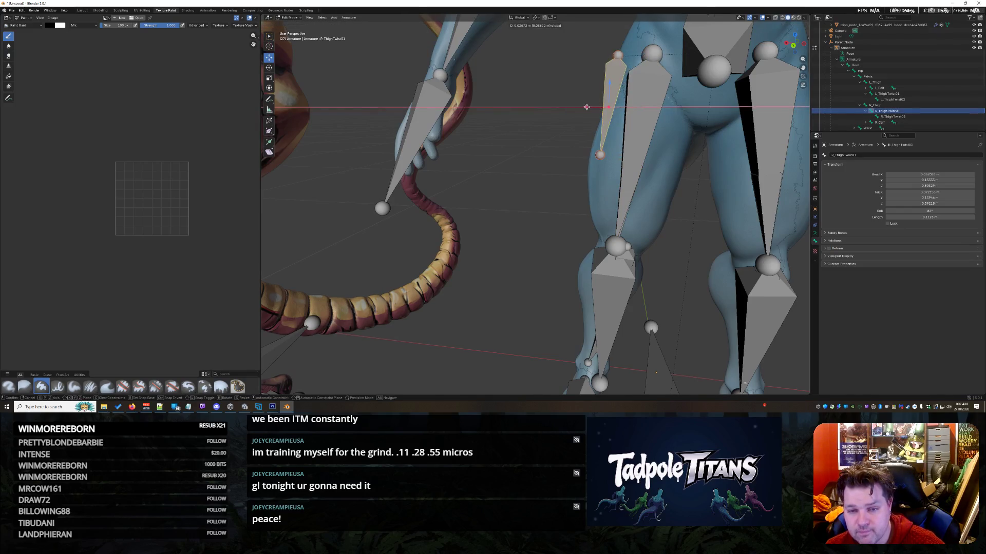
pyautogui.click(619, 113)
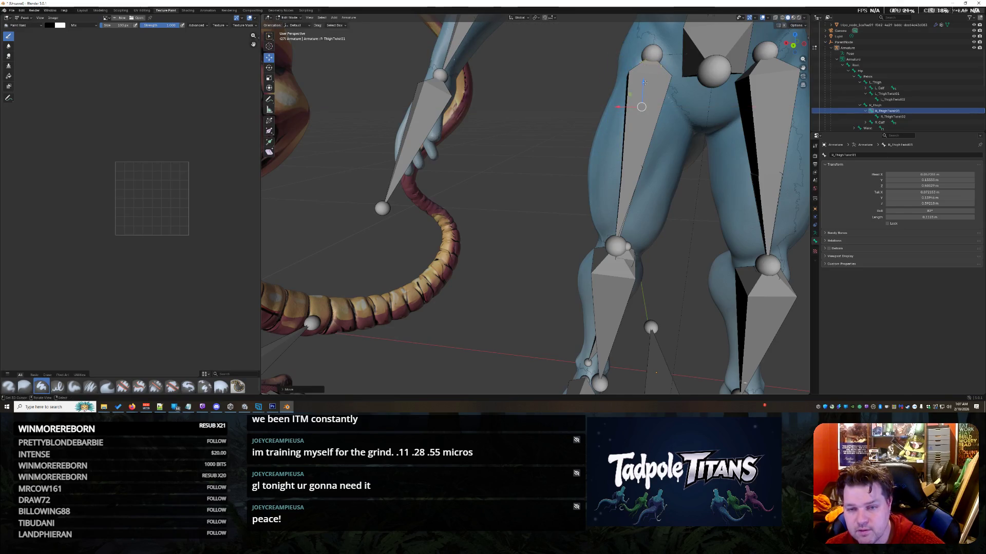
pyautogui.press('g')
pyautogui.press('z')
pyautogui.click(641, 84)
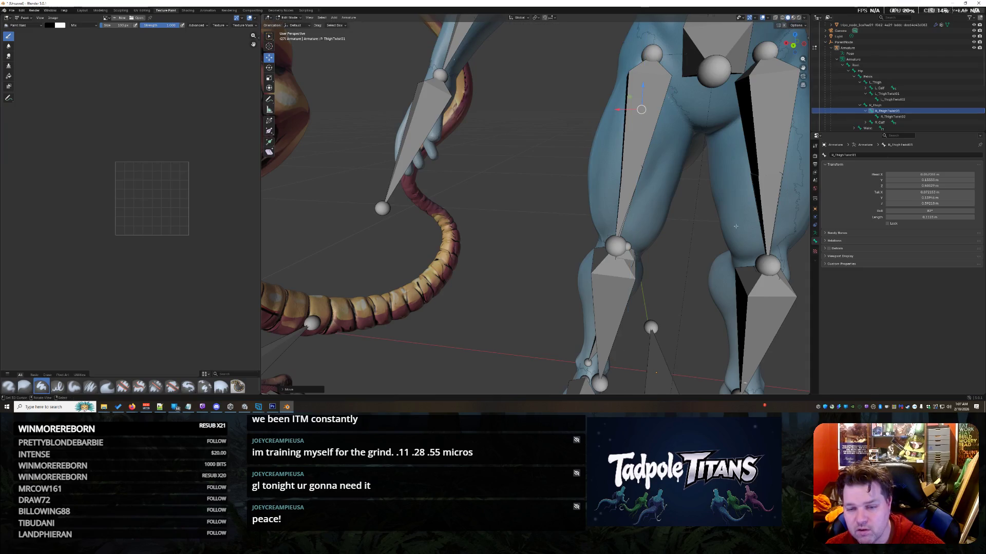
# Step: Shift the R_Calf knee joint along X; the follow-up moves are cancelled
pyautogui.click(615, 246)
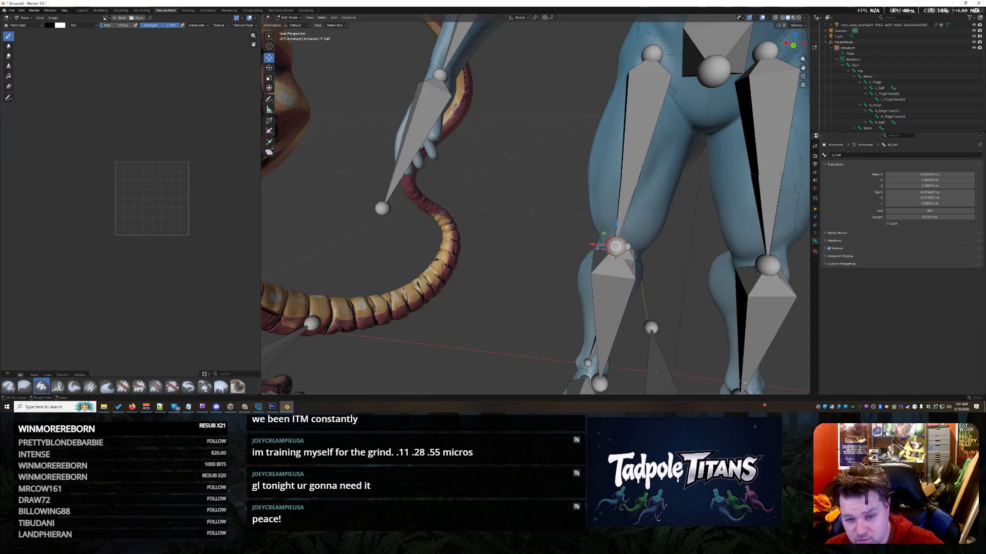
pyautogui.press('g')
pyautogui.press('x')
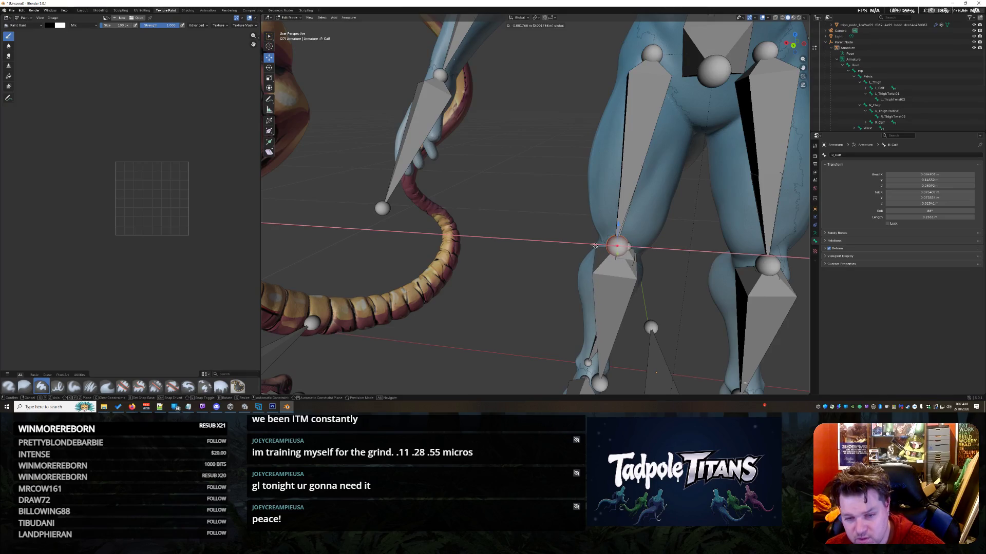
pyautogui.click(595, 246)
pyautogui.click(626, 247)
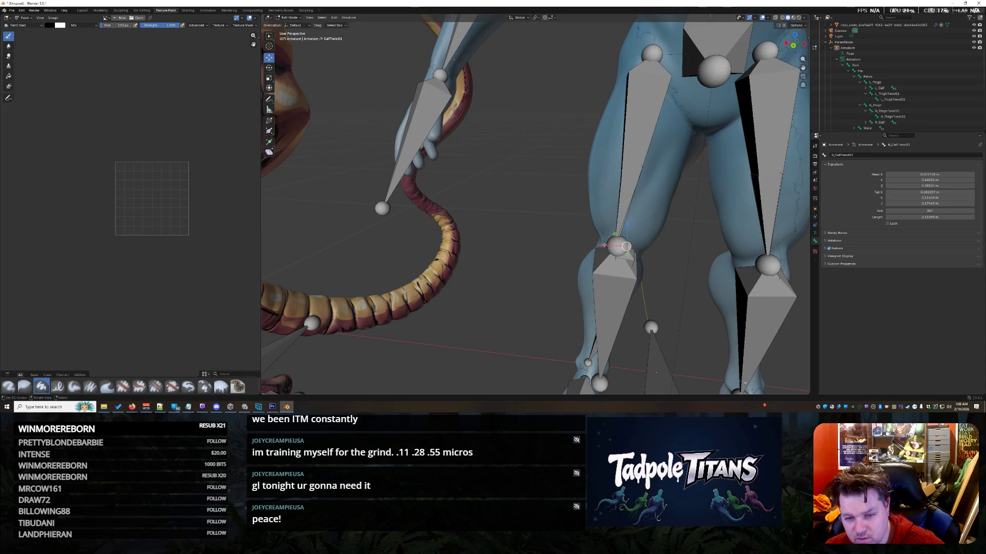
pyautogui.press('g')
pyautogui.press('x')
pyautogui.press('Escape')
pyautogui.press('g')
pyautogui.press('z')
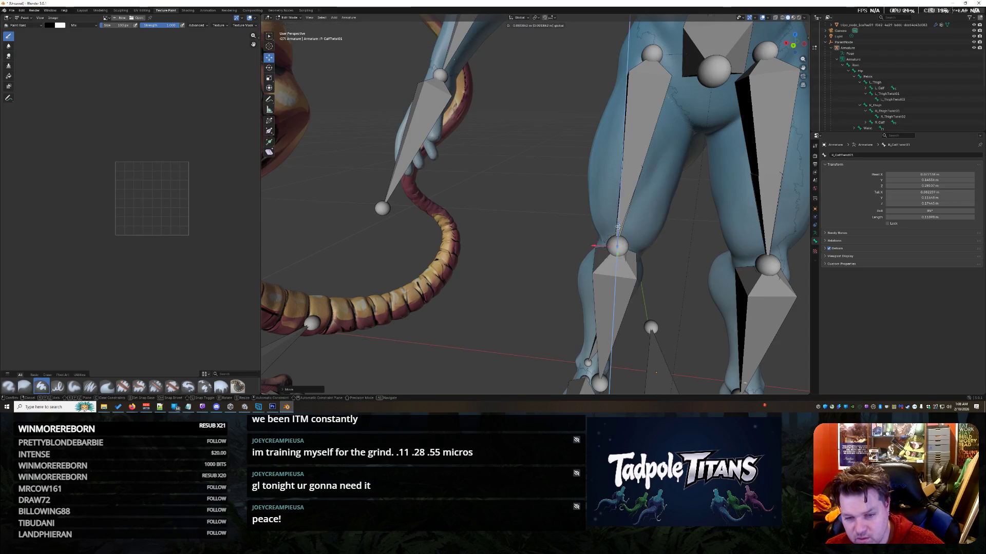
pyautogui.press('Escape')
pyautogui.scroll(-5, 302, 199)
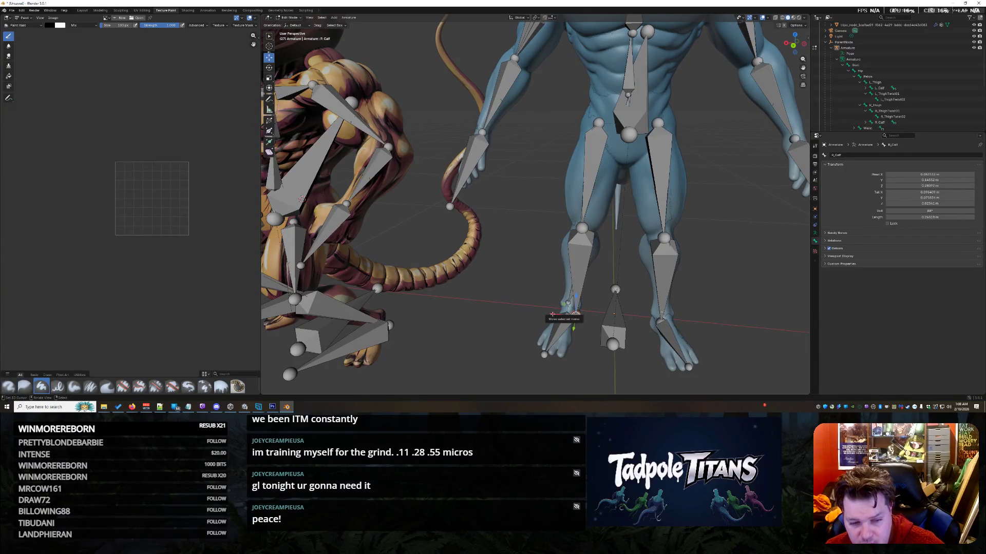
# Step: Slide the right foot joint along X and Y, and R_CalfTwist02 along X
pyautogui.moveTo(552, 314); pyautogui.dragTo(542, 310)
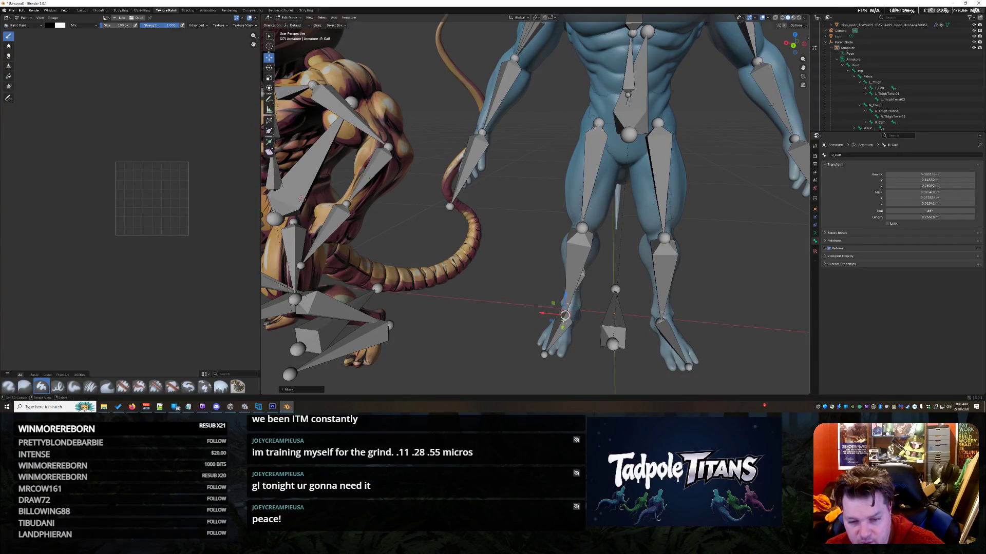
pyautogui.press('g')
pyautogui.press('y')
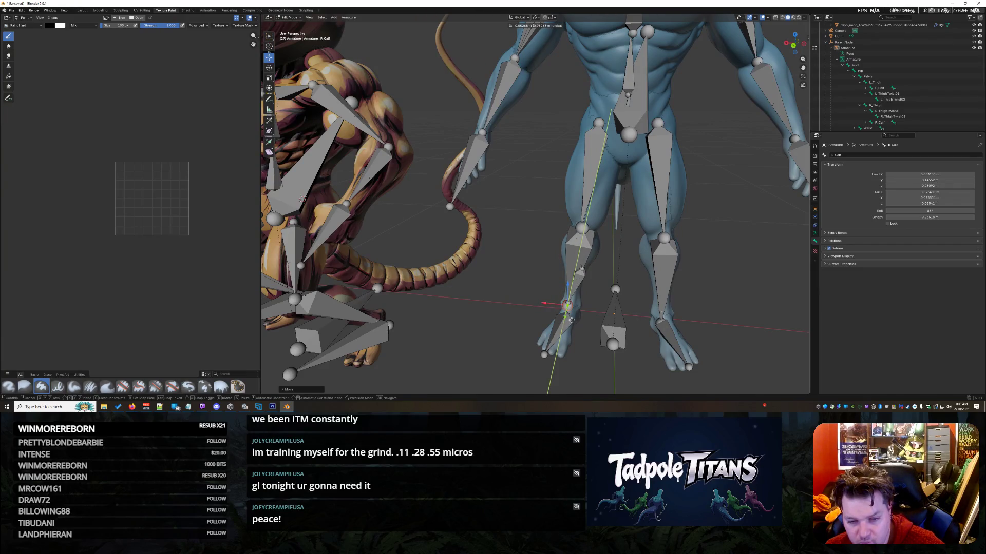
pyautogui.click(591, 273)
pyautogui.click(582, 269)
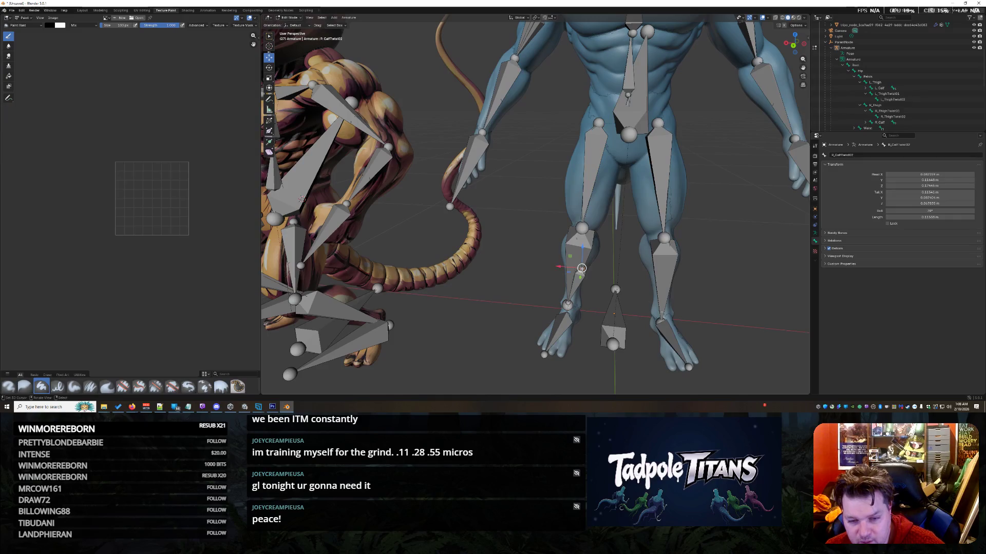
pyautogui.press('g')
pyautogui.press('x')
pyautogui.click(553, 265)
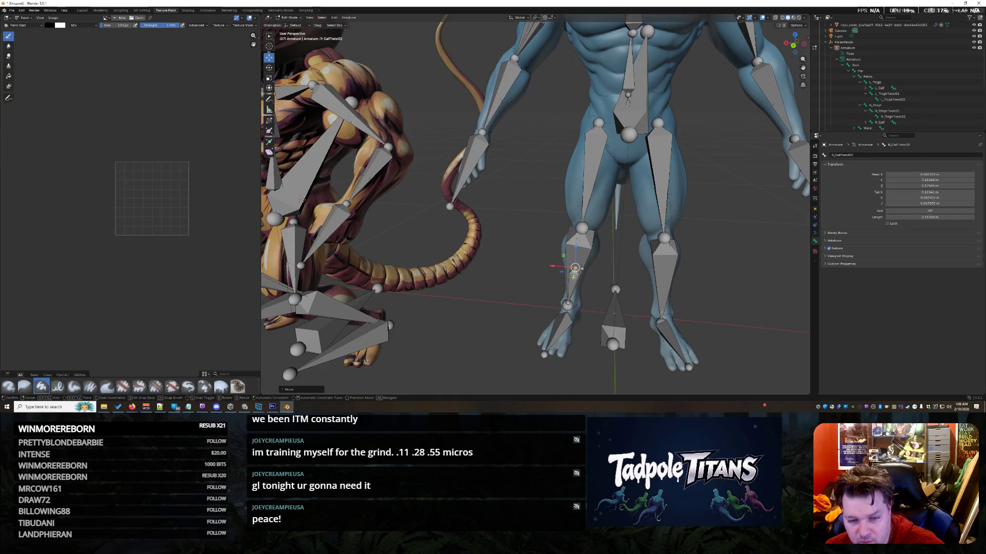
# Step: Move R_Calf along Y and R_CalfTwist01 along X, then frame both characters
pyautogui.click(566, 305)
pyautogui.press('g')
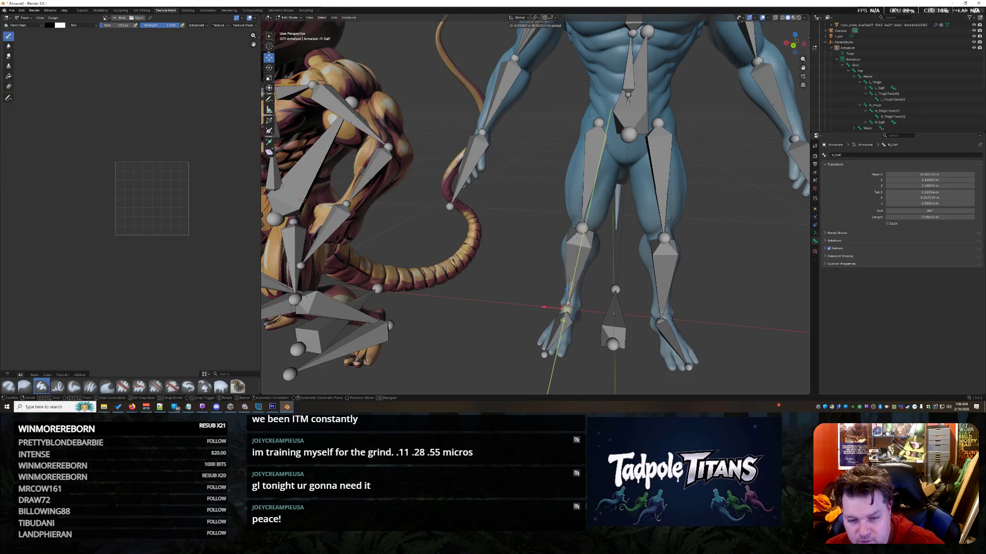
pyautogui.press('y')
pyautogui.click(562, 325)
pyautogui.click(583, 271)
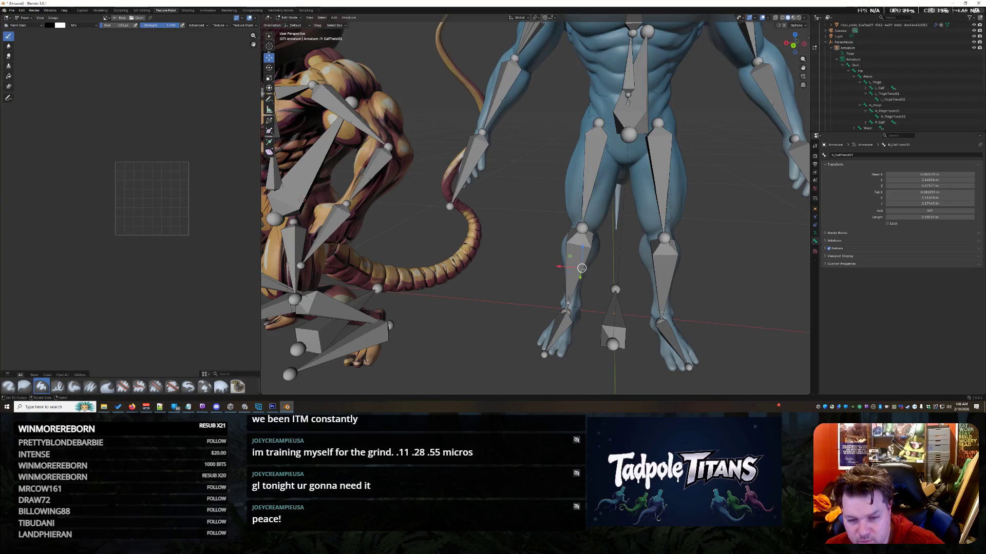
pyautogui.press('g')
pyautogui.press('x')
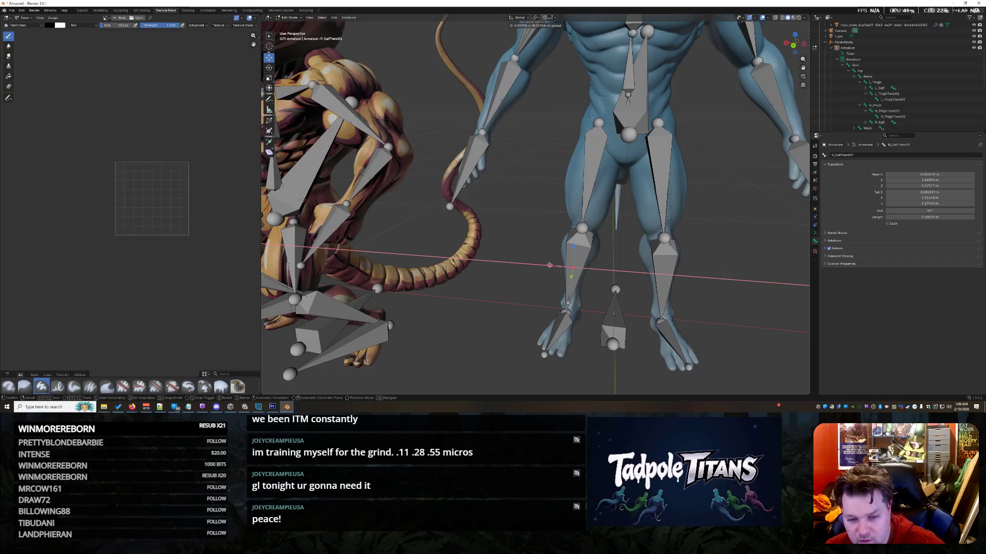
pyautogui.click(554, 266)
pyautogui.press('Home')
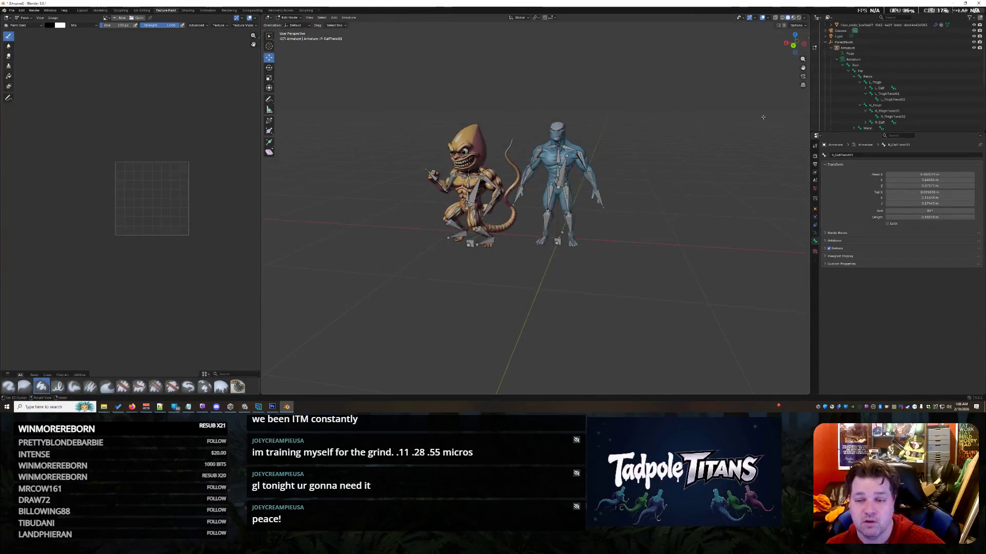
pyautogui.moveTo(794, 46)
pyautogui.mouseDown()
pyautogui.moveTo(290, 41)
pyautogui.moveTo(662, 271)
pyautogui.mouseUp()
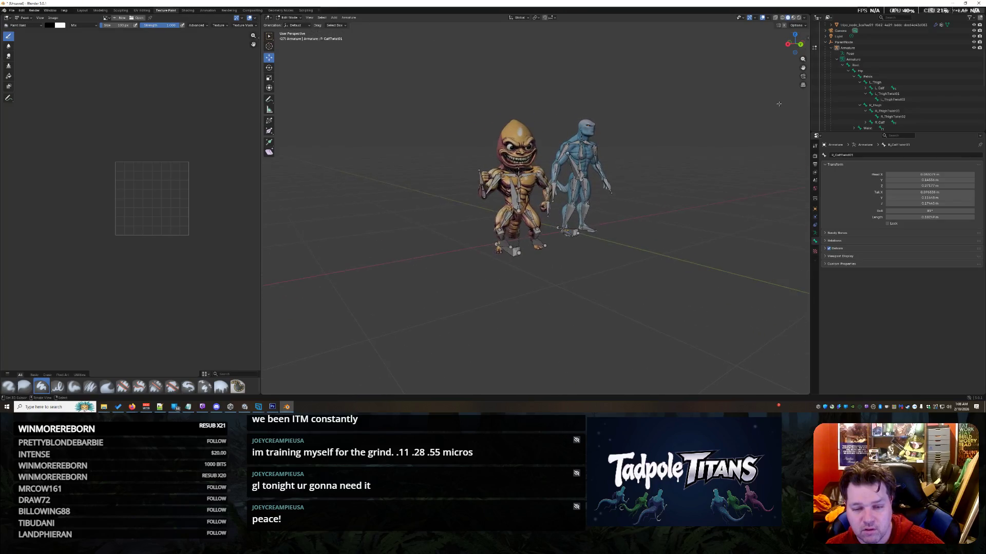
# Step: Raise the R_Foot bone along Z and select the L_Foot bone
pyautogui.scroll(5, 661, 270)
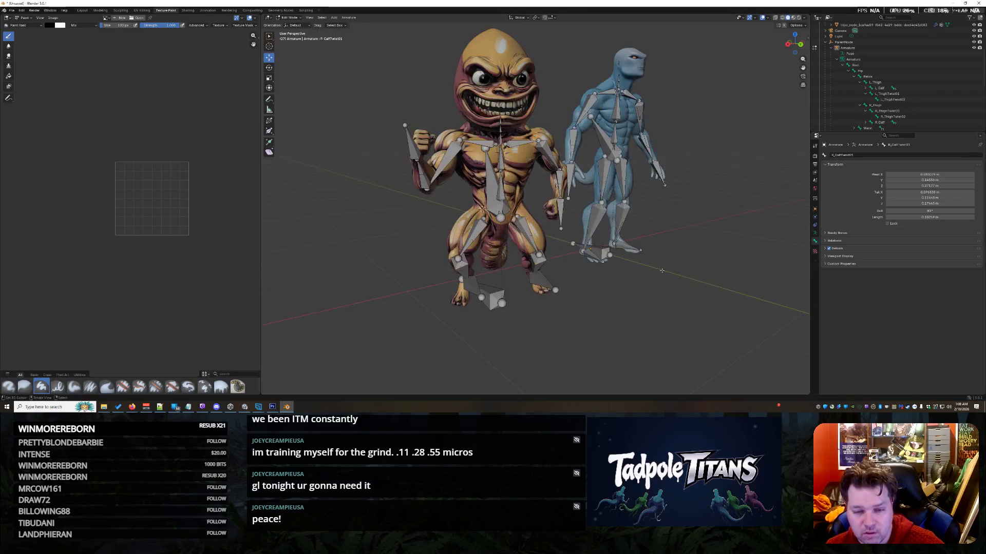
pyautogui.click(603, 261)
pyautogui.moveTo(601, 239); pyautogui.dragTo(607, 230)
pyautogui.click(639, 249)
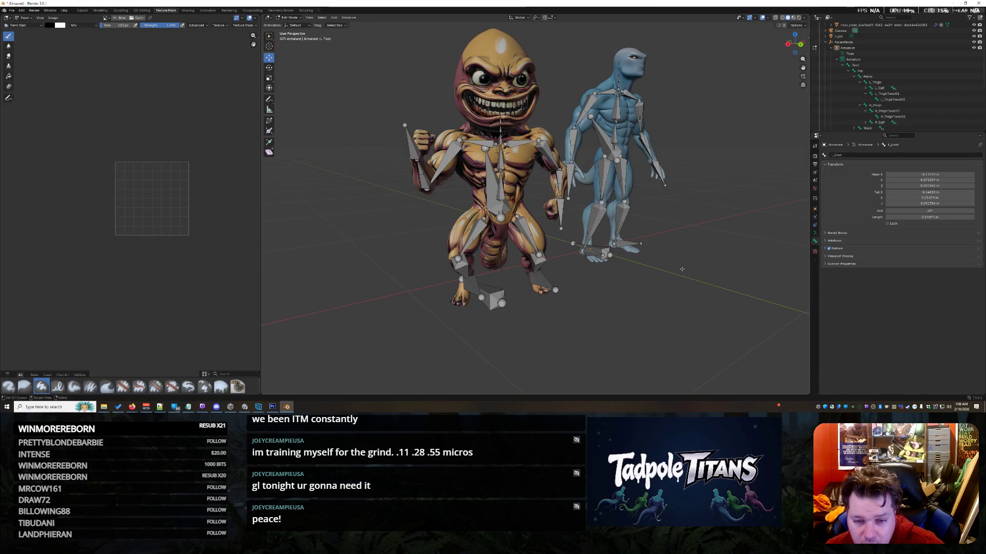
pyautogui.moveTo(791, 50)
pyautogui.mouseDown()
pyautogui.moveTo(776, 52)
pyautogui.moveTo(821, 54)
pyautogui.moveTo(536, 92)
pyautogui.mouseUp()
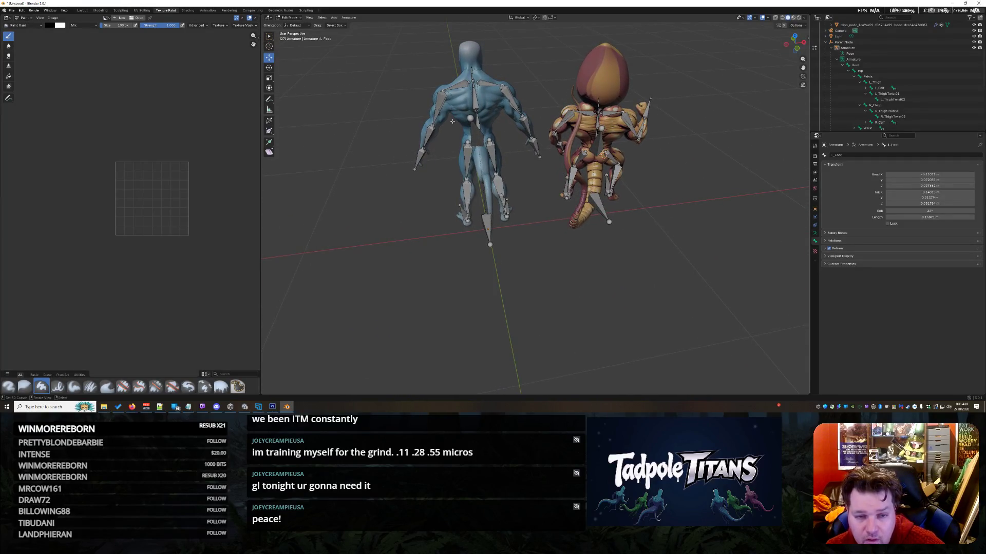
# Step: Revert attempted Hip bone moves with cancel and undo, then open the paint brush library
pyautogui.moveTo(470, 118); pyautogui.dragTo(596, 275)
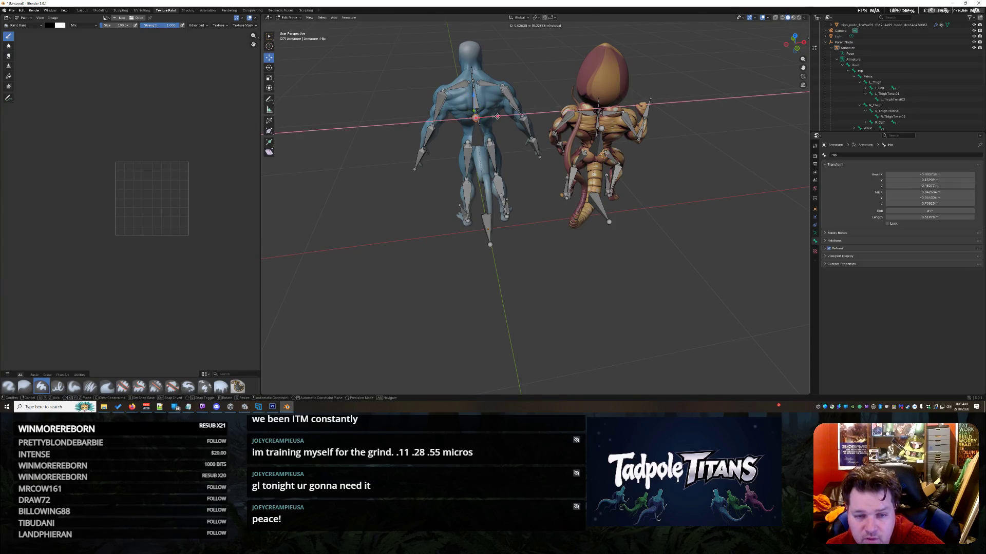
pyautogui.moveTo(787, 52)
pyautogui.mouseDown()
pyautogui.moveTo(462, 67)
pyautogui.moveTo(570, 67)
pyautogui.moveTo(518, 66)
pyautogui.mouseUp()
pyautogui.moveTo(519, 65); pyautogui.dragTo(640, 140, button='middle')
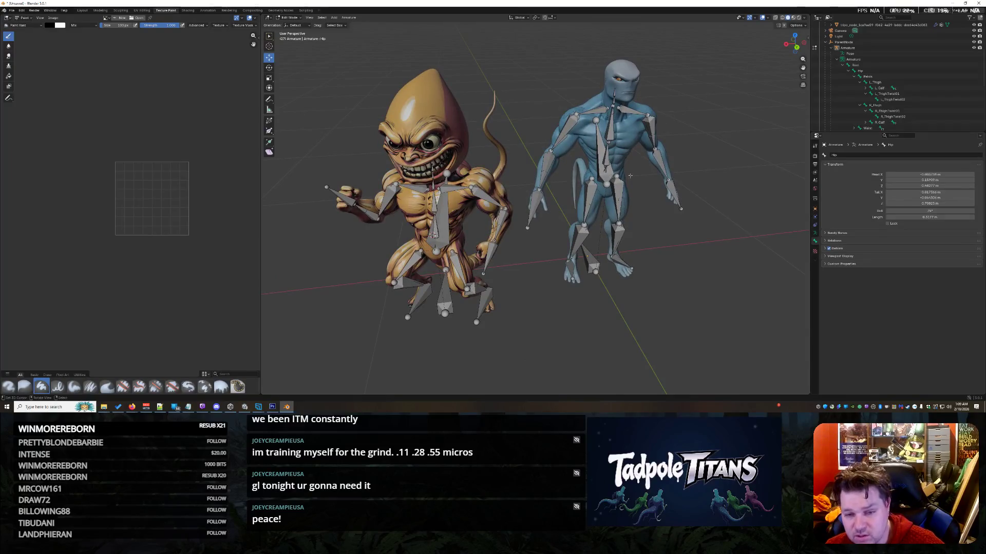
pyautogui.press('g')
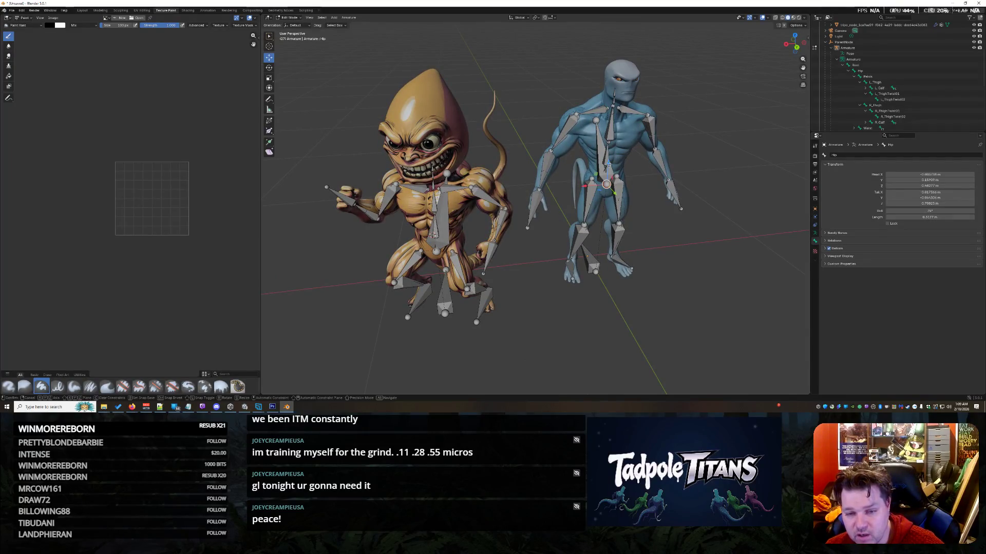
pyautogui.press('y')
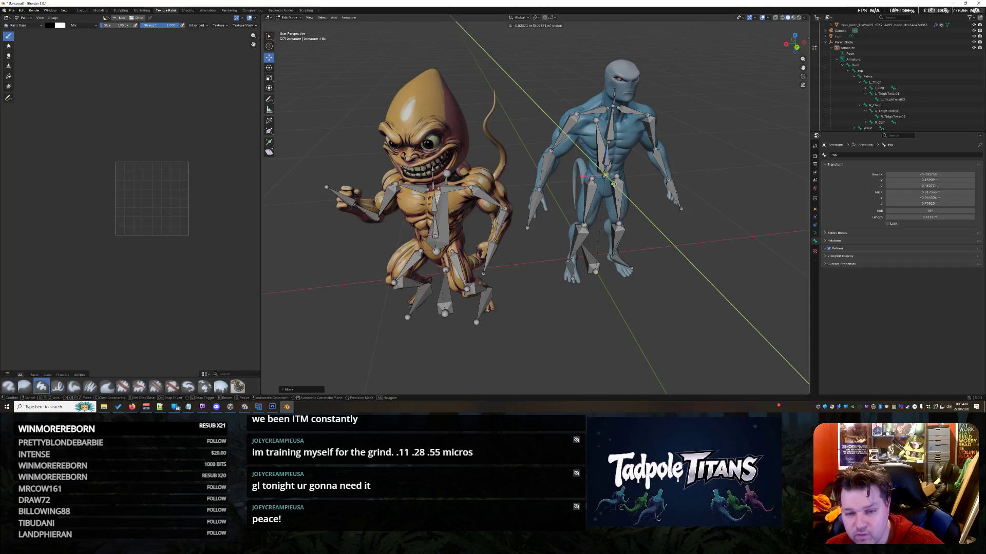
pyautogui.rightClick(613, 183)
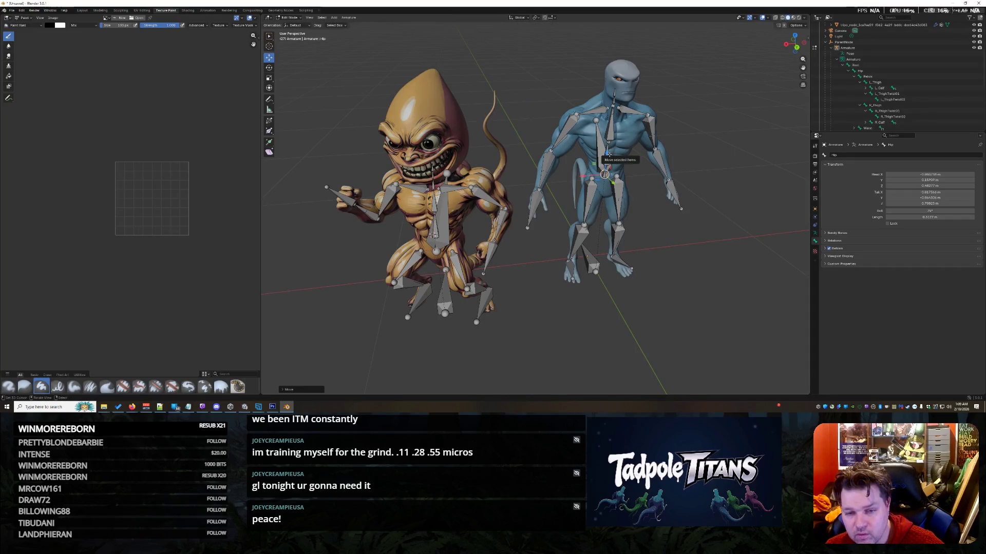
pyautogui.moveTo(608, 154); pyautogui.dragTo(607, 157)
pyautogui.rightClick(604, 178)
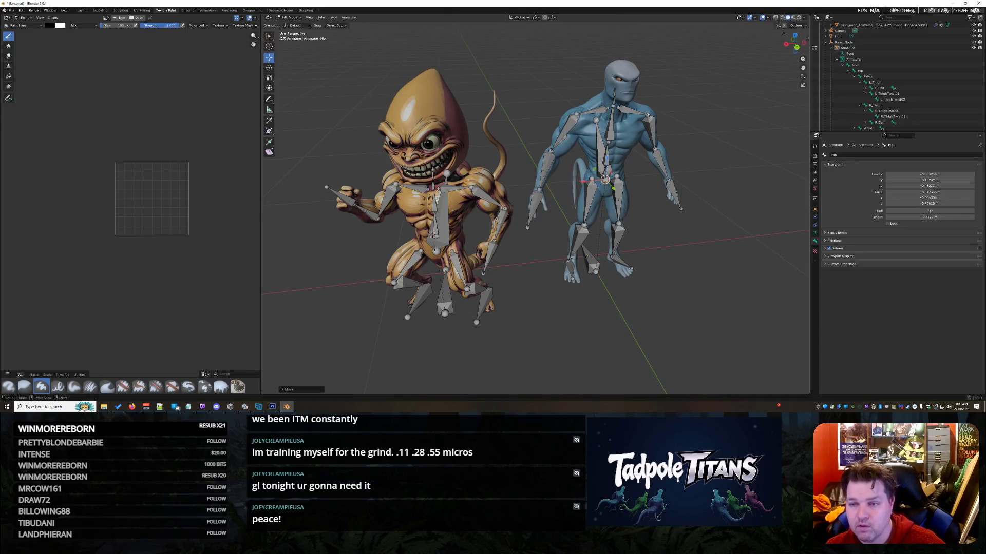
pyautogui.hotkey('ctrl', 'z')
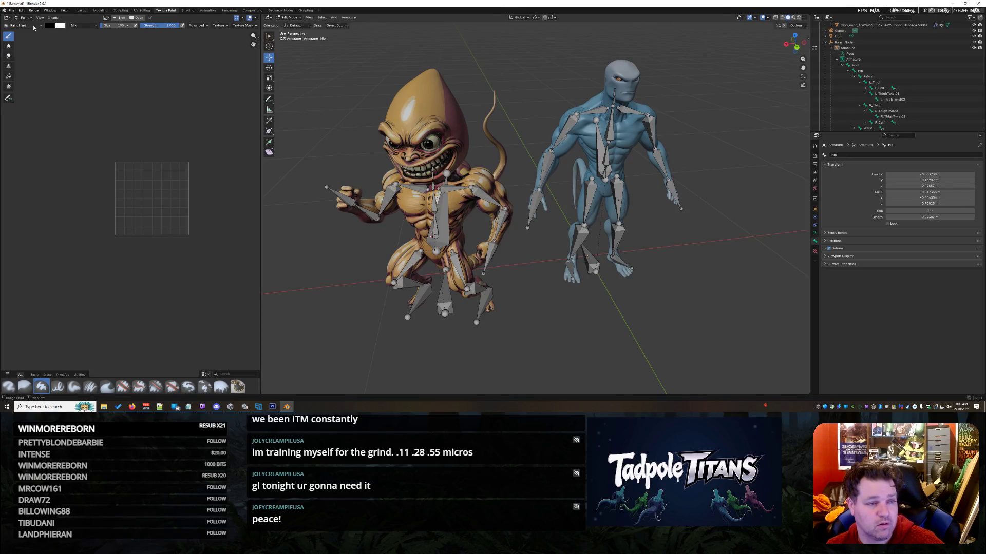
pyautogui.click(32, 25)
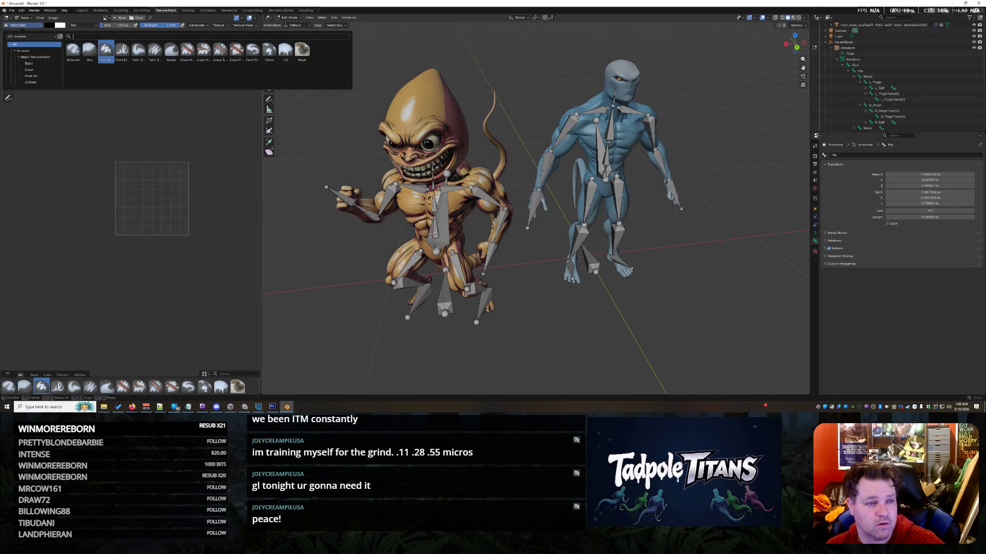
# Step: Close the brush library, switch to the Layout workspace, and select the right character's Armature
pyautogui.press('Escape')
pyautogui.click(83, 11)
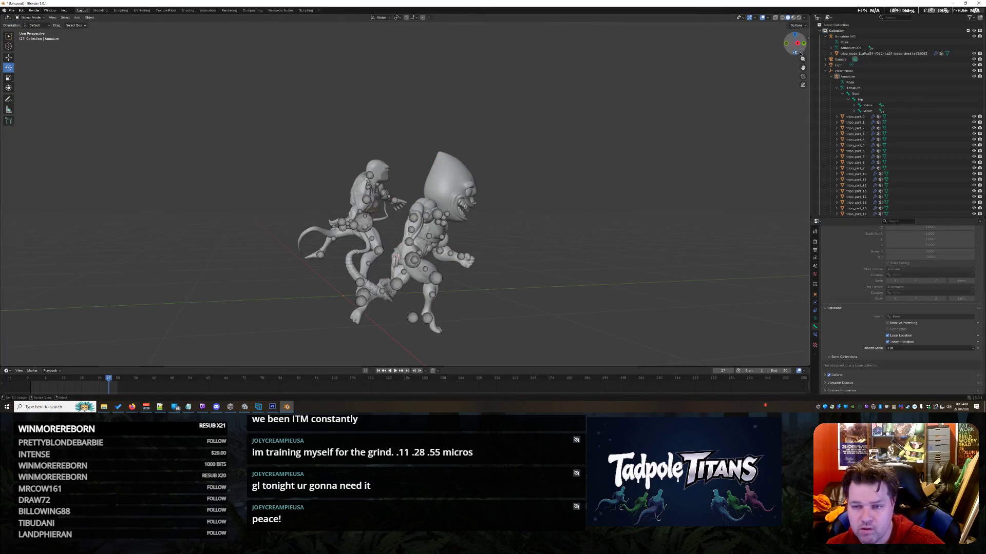
pyautogui.moveTo(794, 43); pyautogui.dragTo(688, 48)
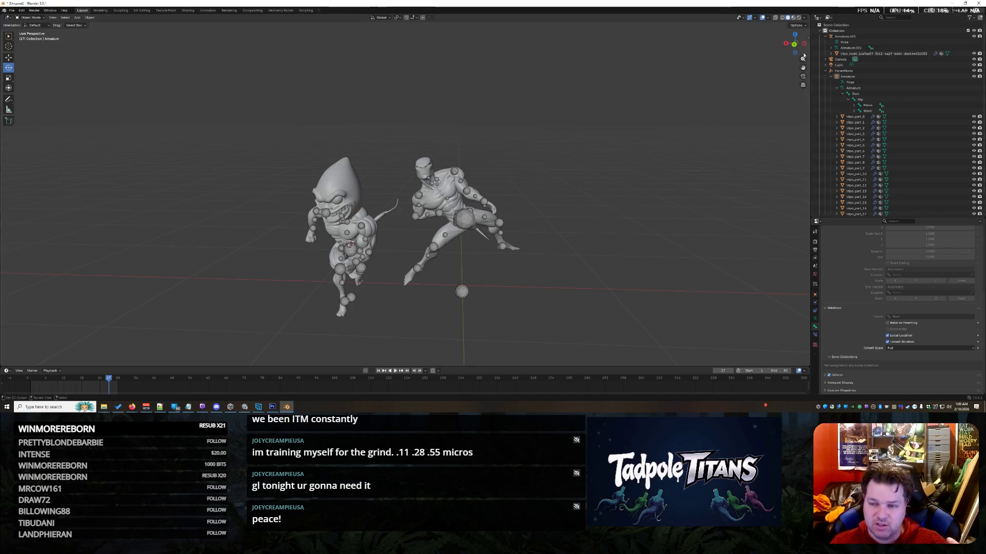
pyautogui.moveTo(796, 45); pyautogui.dragTo(790, 46)
pyautogui.moveTo(393, 128); pyautogui.dragTo(521, 329)
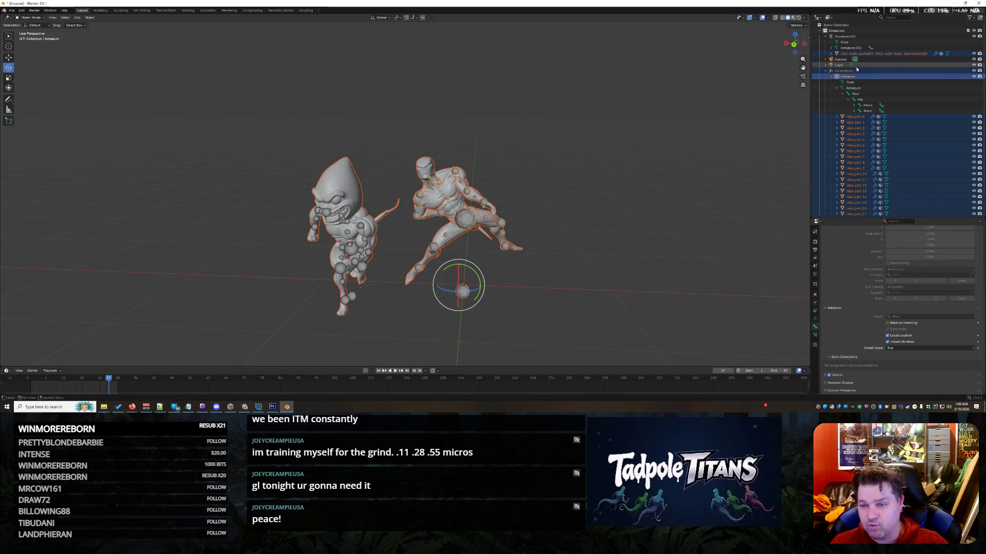
pyautogui.click(865, 77)
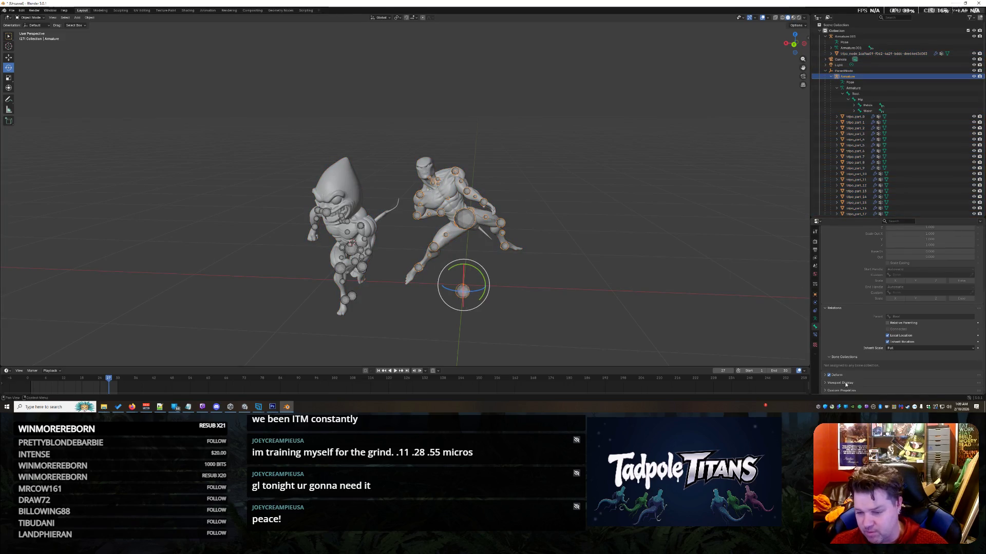
pyautogui.click(858, 89)
pyautogui.click(831, 76)
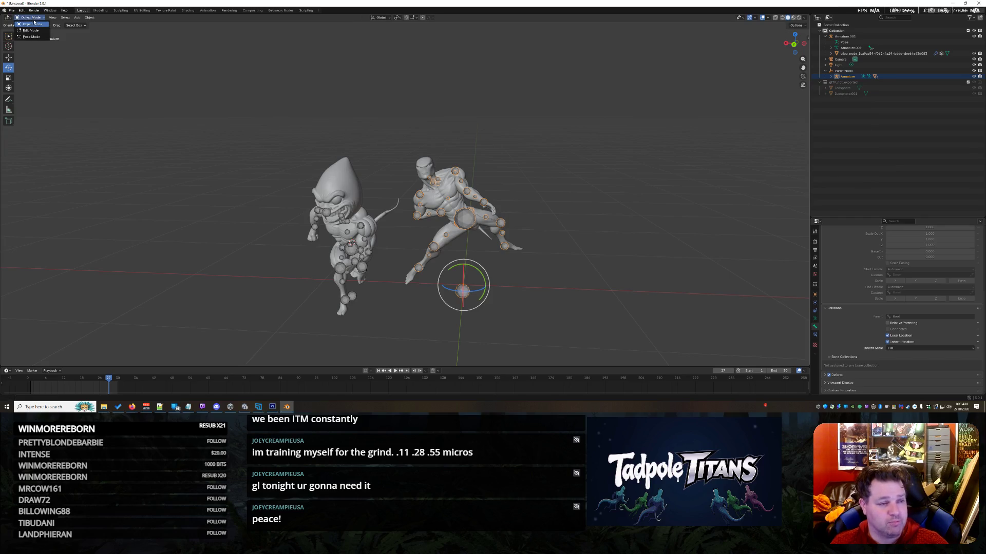
# Step: Cycle the armature through Edit Mode and Pose Mode, back to Object Mode
pyautogui.press('Tab')
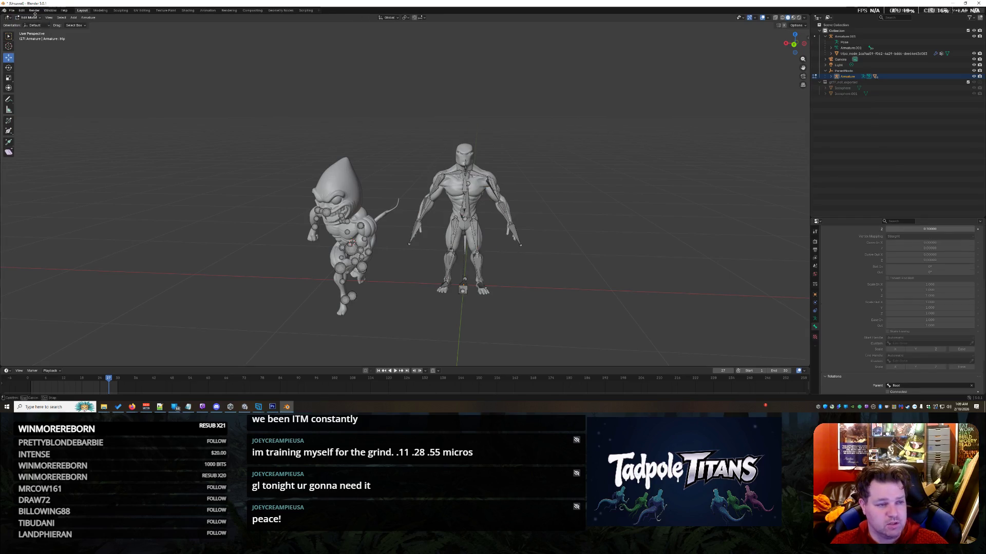
pyautogui.click(32, 18)
pyautogui.click(36, 38)
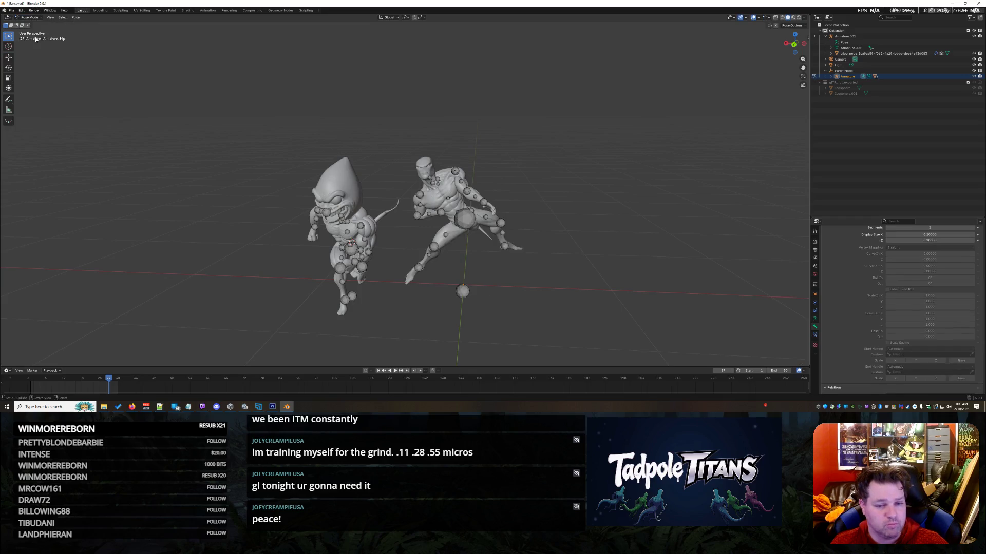
pyautogui.click(28, 18)
pyautogui.click(31, 24)
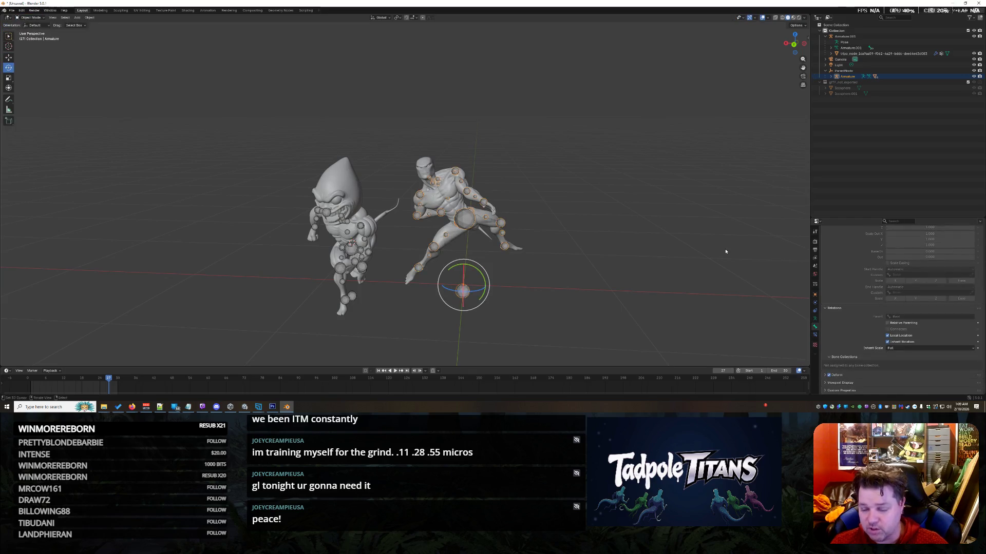
pyautogui.scroll(8, 849, 312)
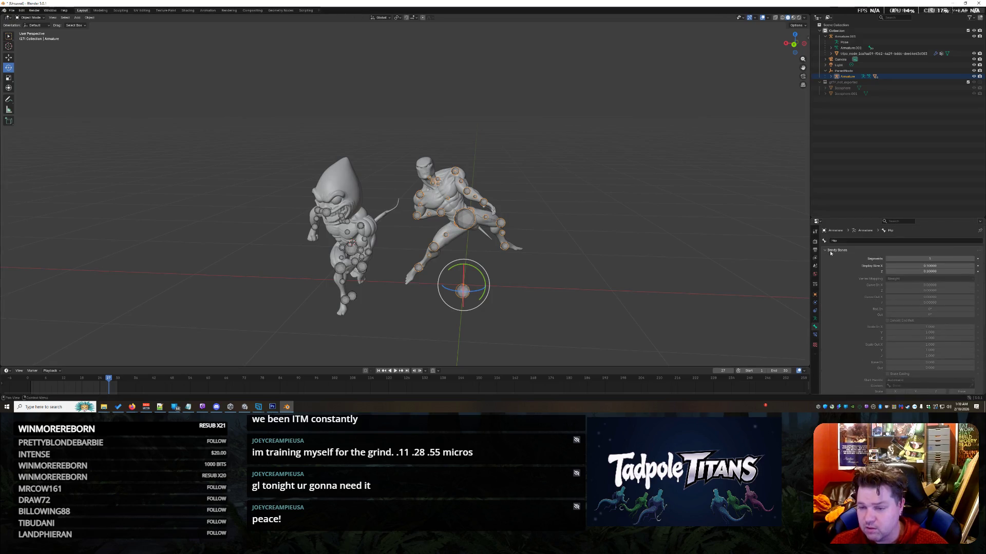
# Step: Collapse the Bendy Bones panel and briefly inspect the bone's Viewport Display settings
pyautogui.rightClick(853, 75)
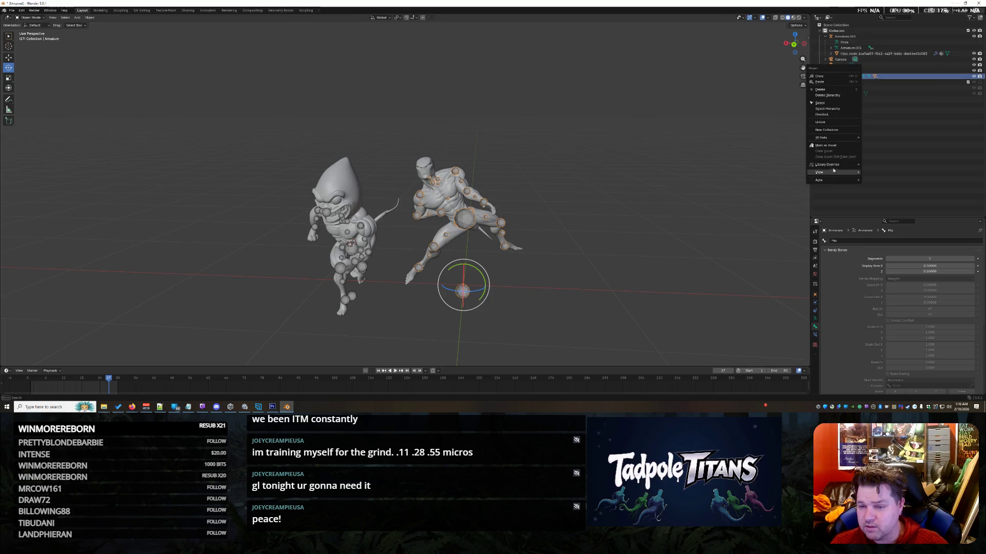
pyautogui.click(831, 104)
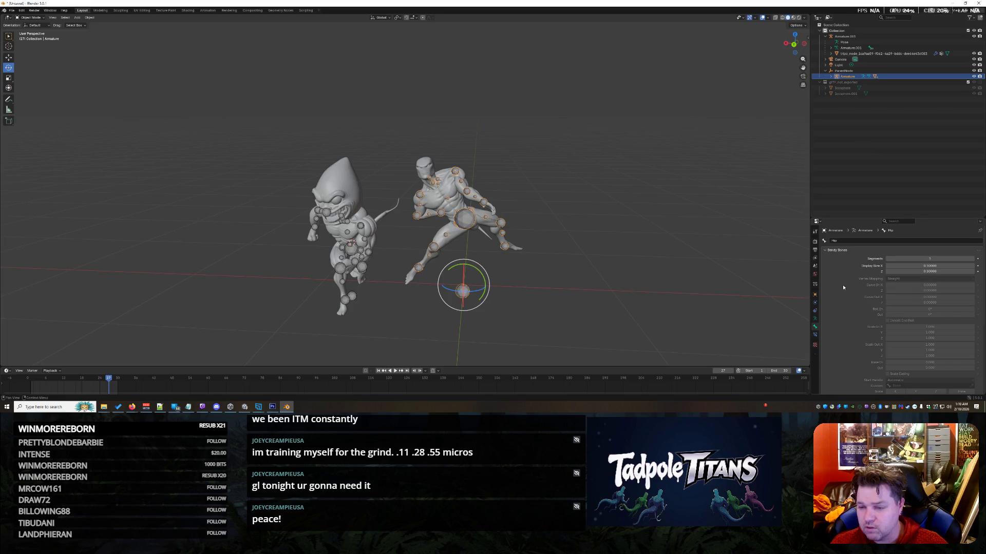
pyautogui.click(830, 252)
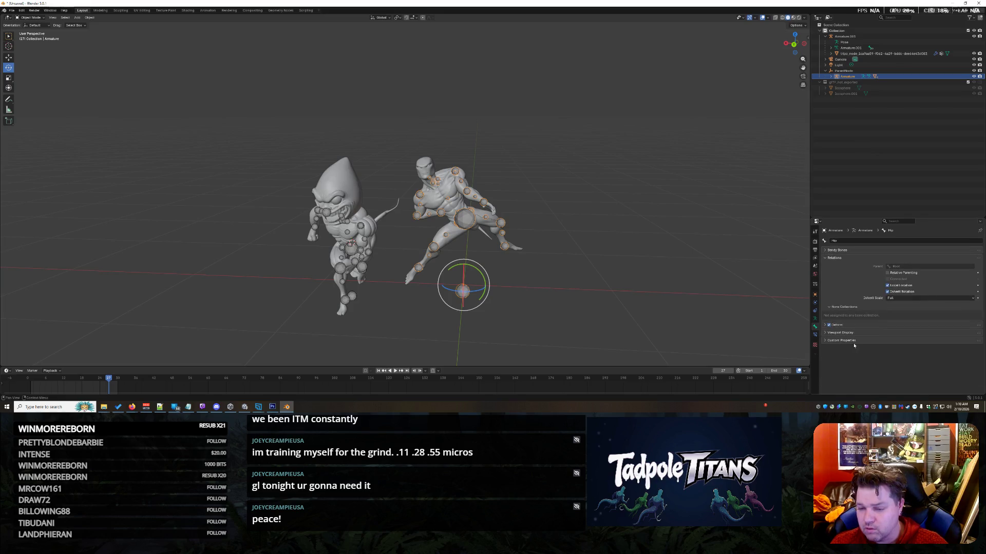
pyautogui.click(836, 333)
pyautogui.scroll(-2, 841, 337)
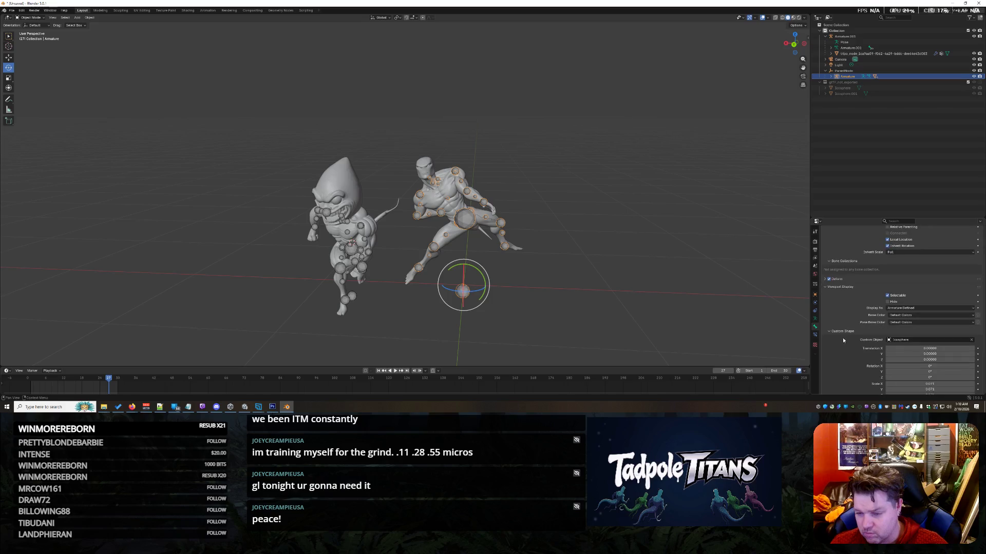
pyautogui.click(825, 286)
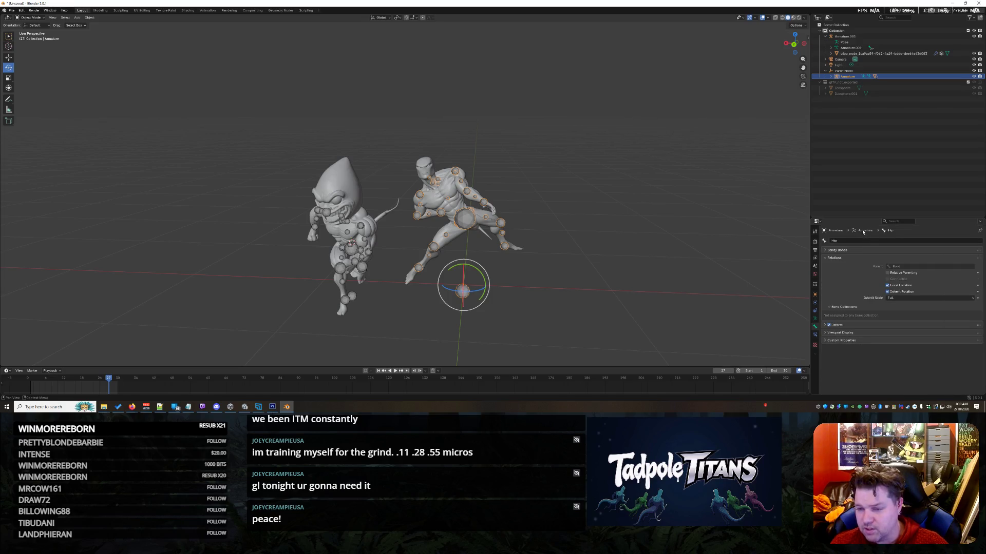
# Step: Select the Armature hierarchy, then the ParentNode object, scrolling to its Animation properties
pyautogui.click(831, 76)
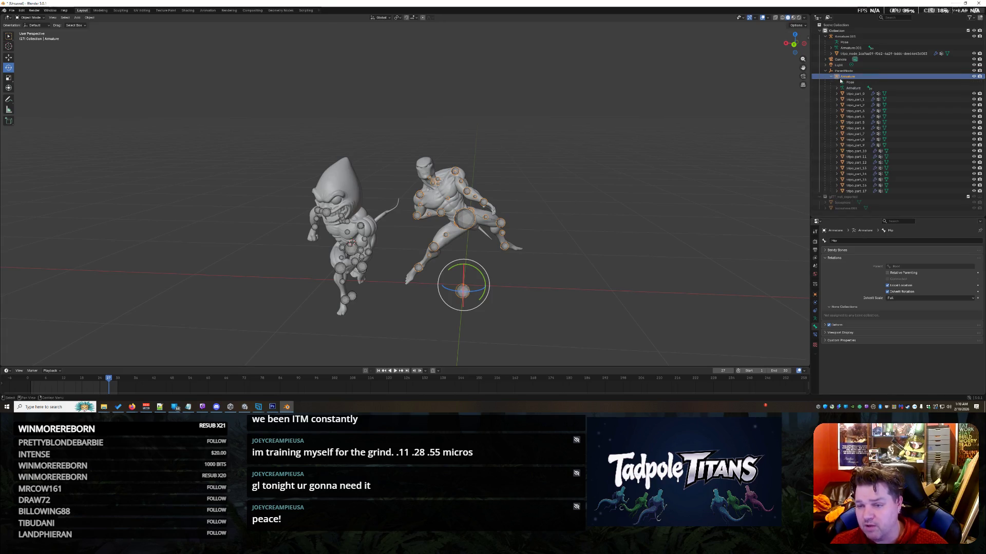
pyautogui.rightClick(846, 84)
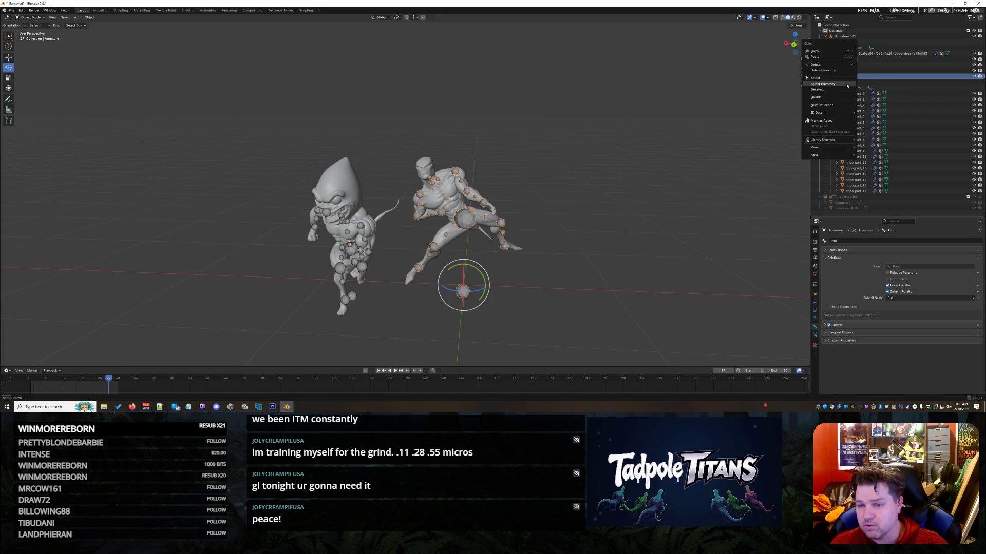
pyautogui.click(846, 85)
pyautogui.rightClick(847, 72)
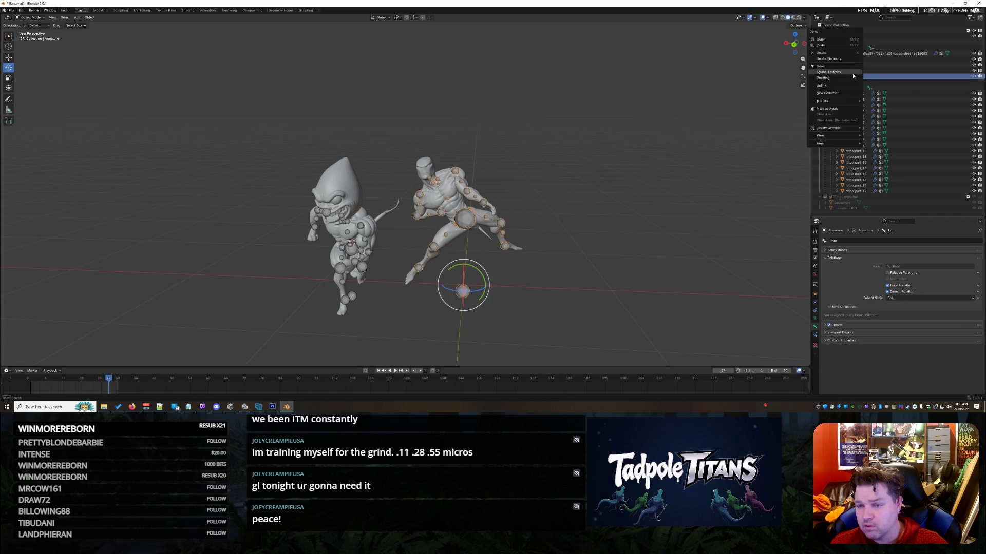
pyautogui.click(853, 75)
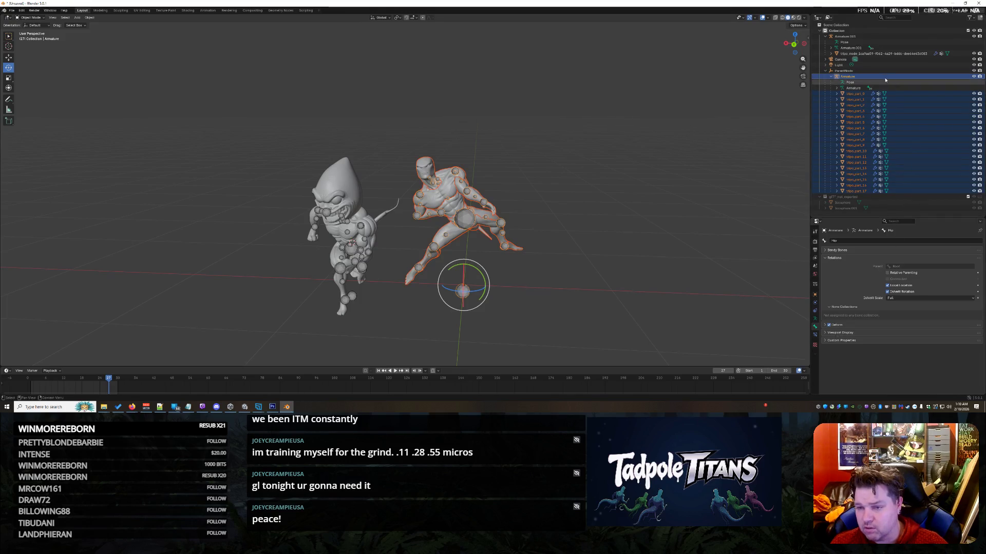
pyautogui.click(850, 73)
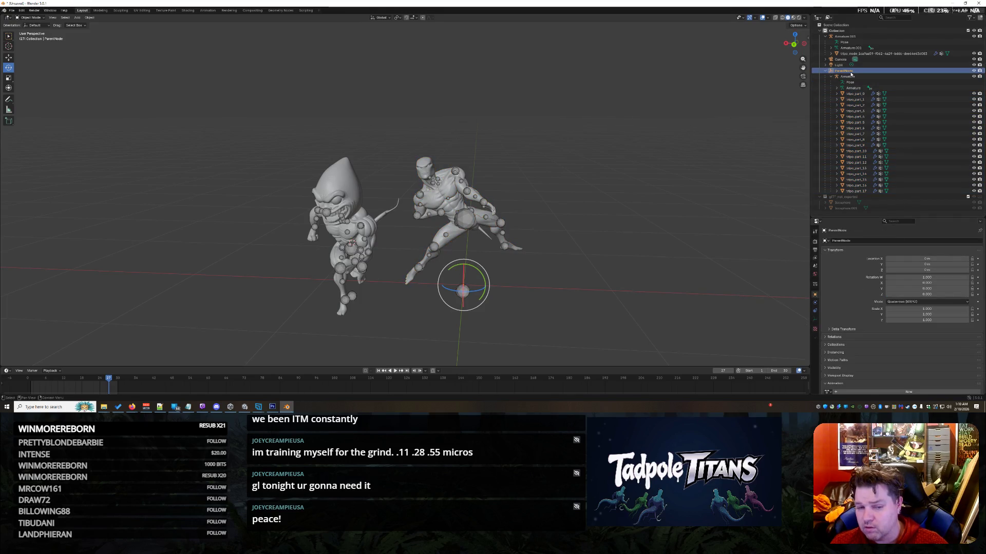
pyautogui.scroll(-1, 854, 366)
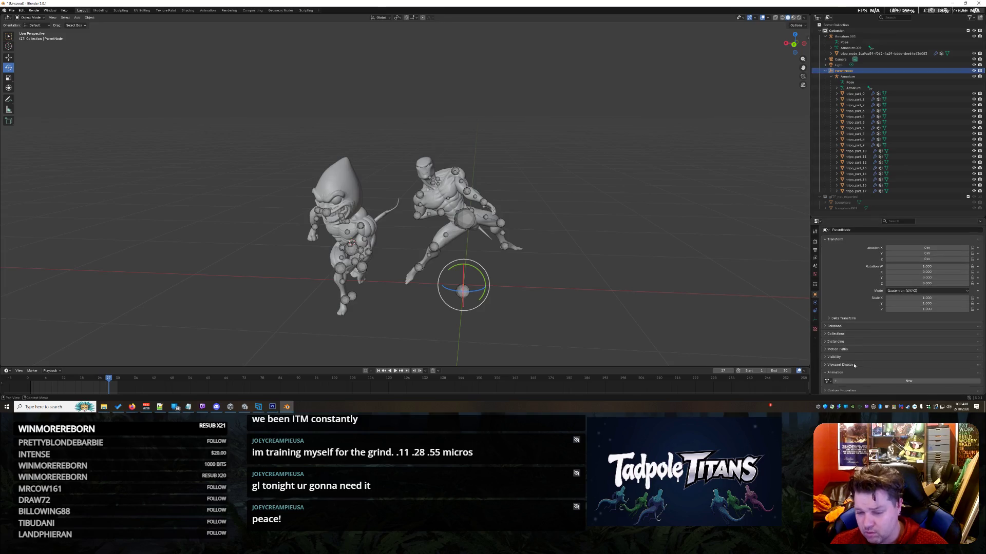
pyautogui.click(826, 381)
pyautogui.click(846, 327)
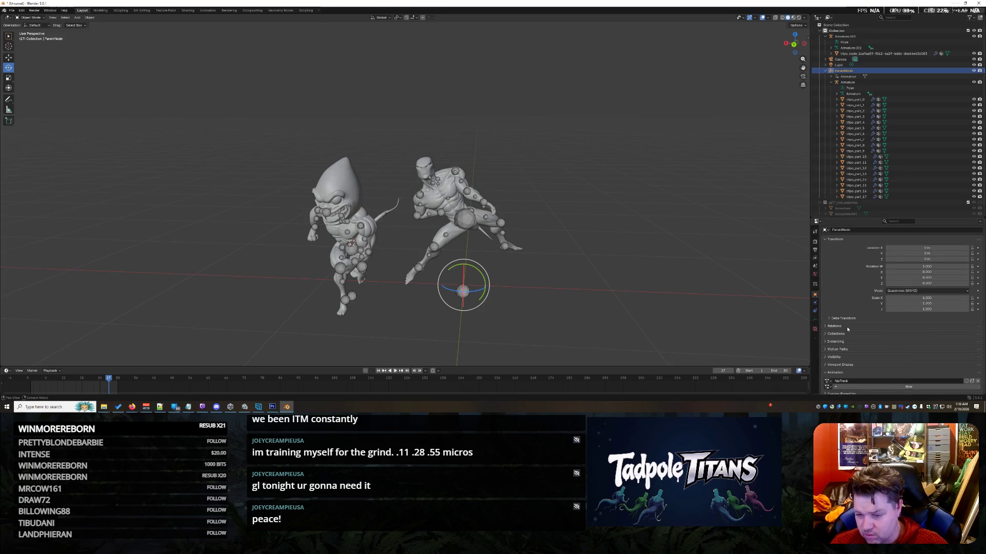
pyautogui.scroll(-1, 881, 370)
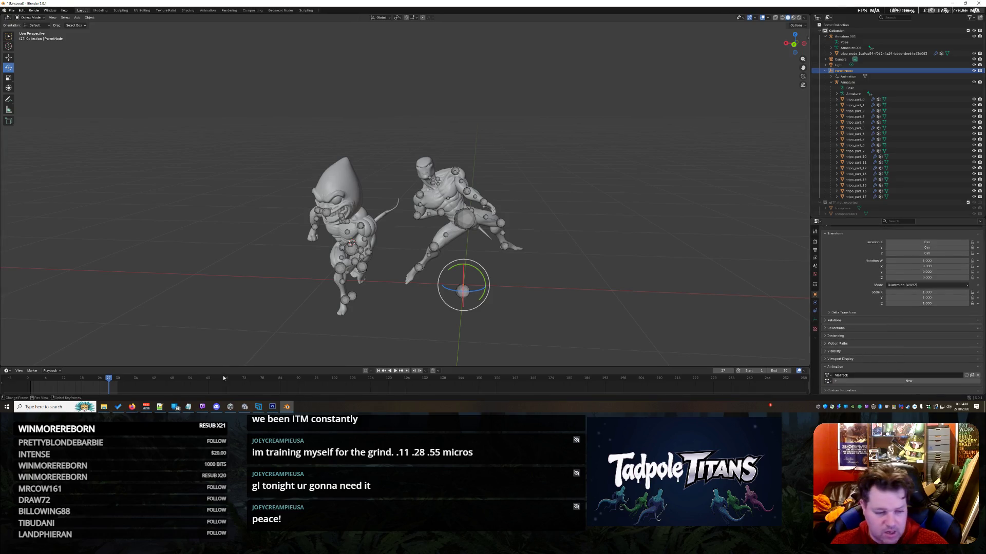
pyautogui.click(398, 373)
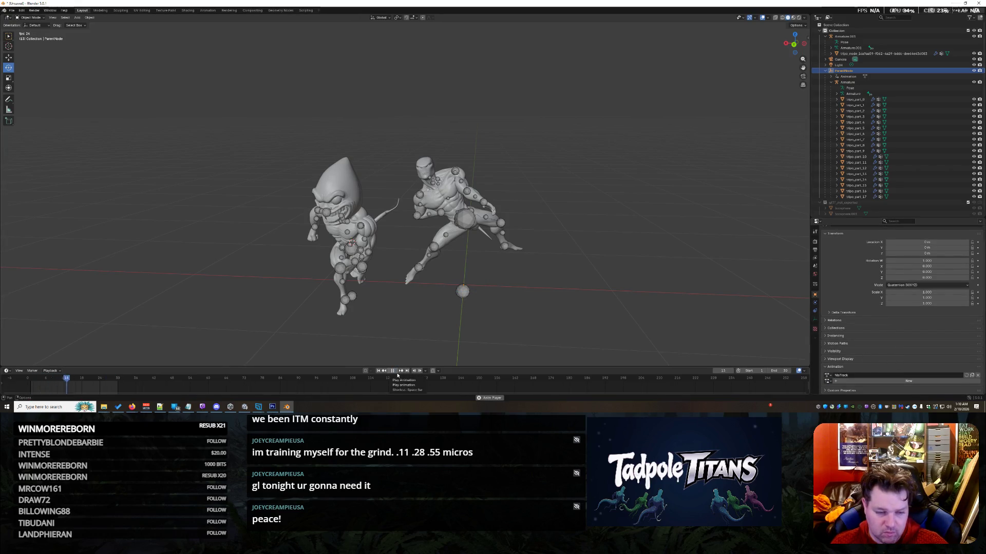
pyautogui.click(827, 381)
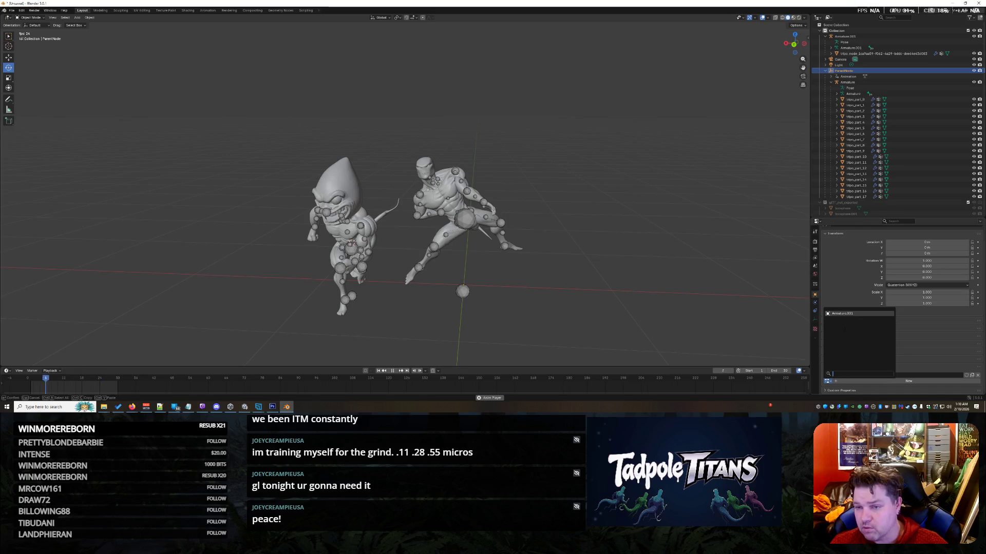
pyautogui.click(827, 315)
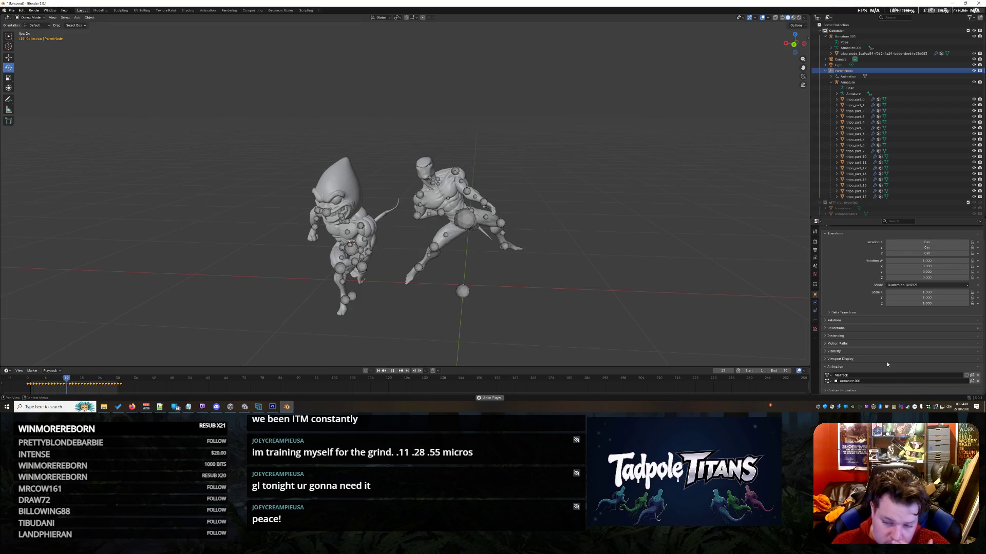
pyautogui.doubleClick(847, 381)
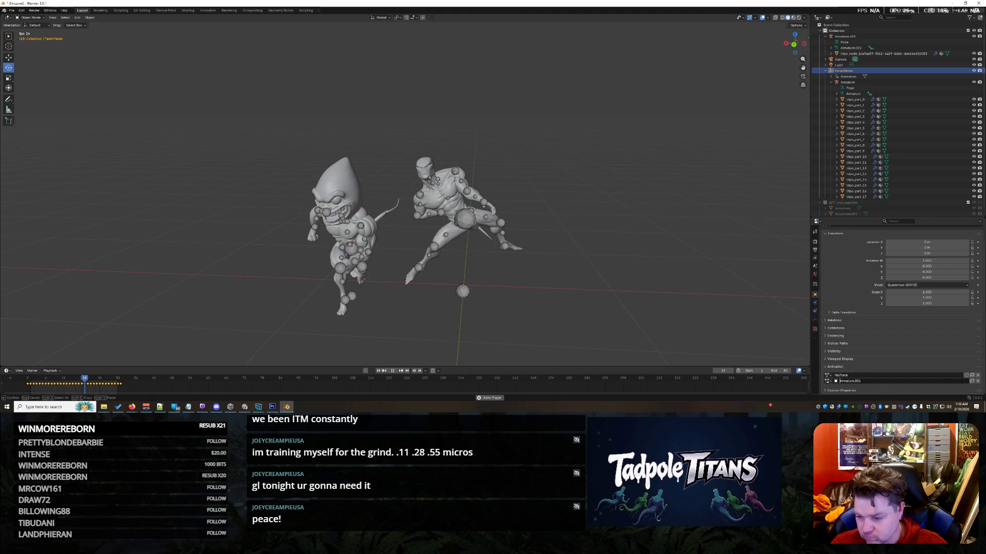
pyautogui.write('P')
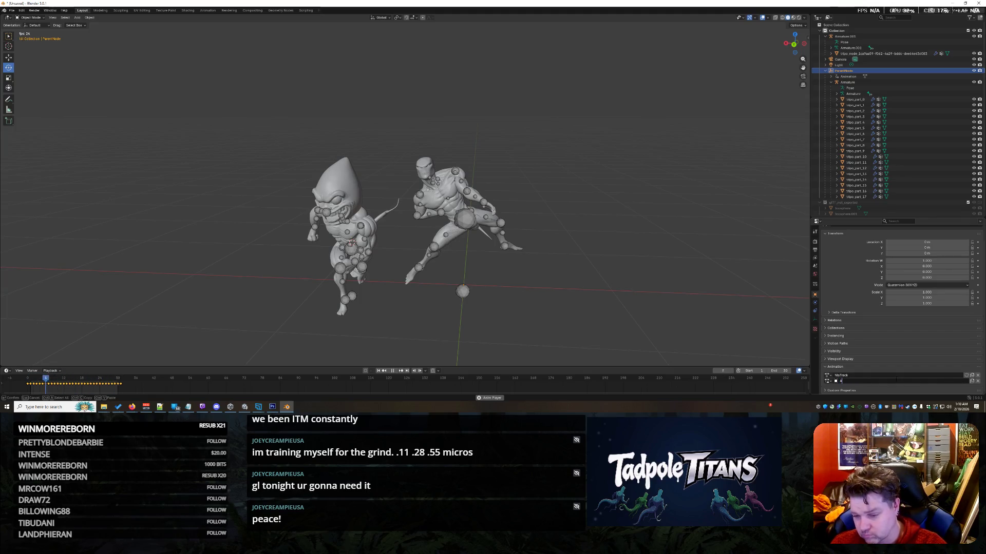
pyautogui.press('Return')
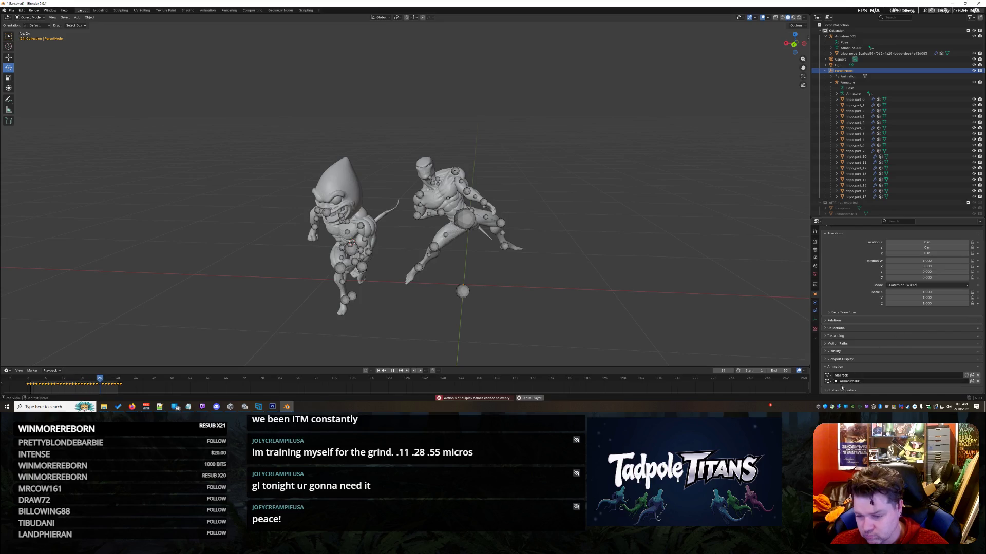
pyautogui.click(829, 381)
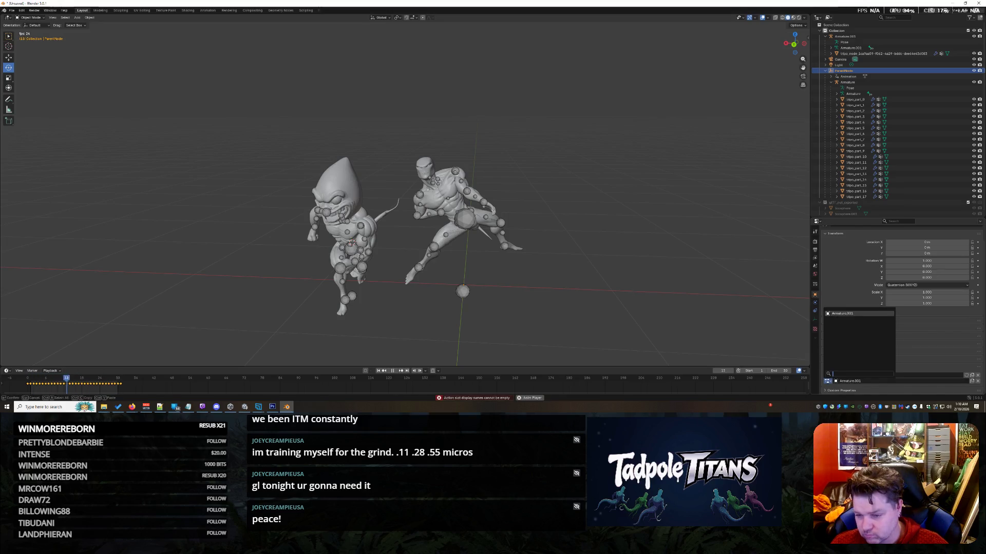
pyautogui.press('Escape')
pyautogui.click(828, 377)
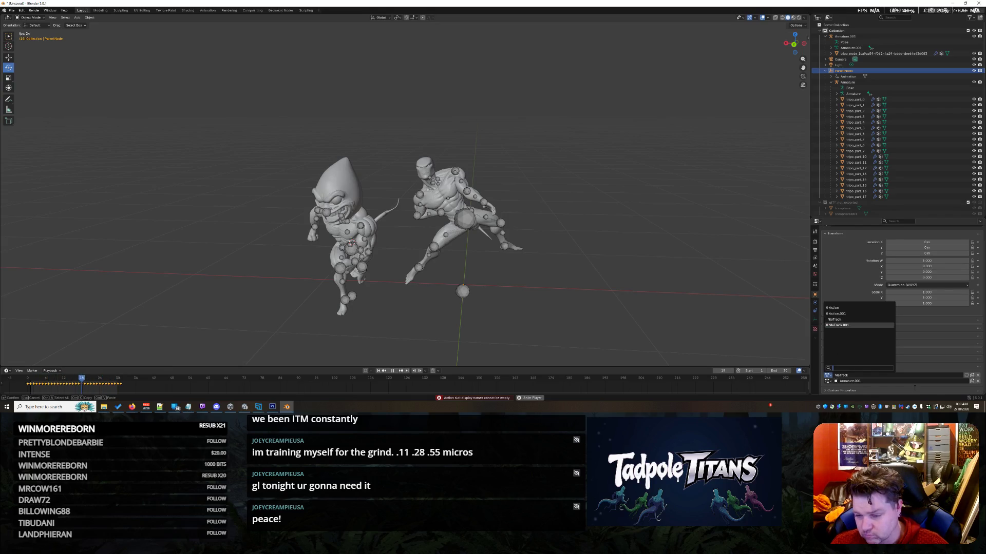
pyautogui.press('Escape')
pyautogui.scroll(2, 893, 346)
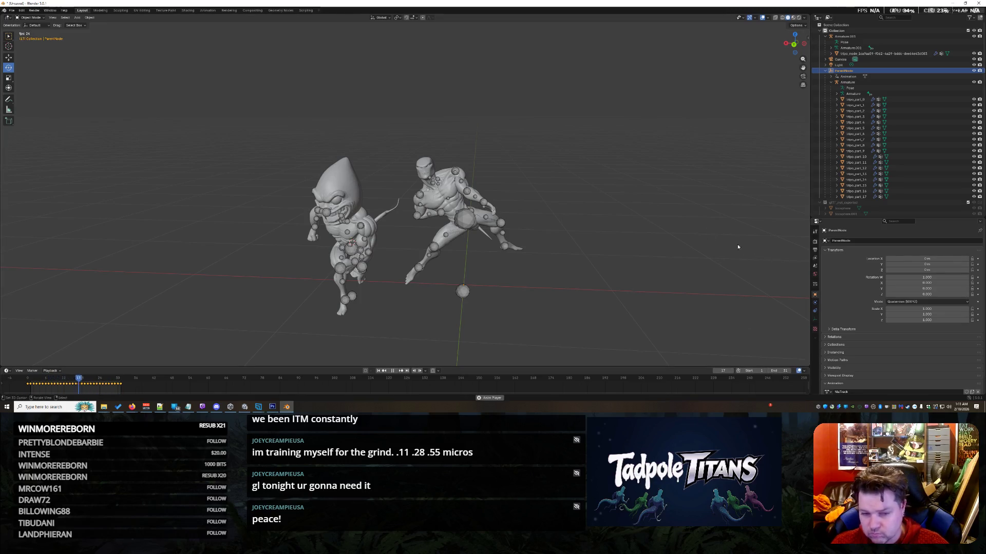
# Step: Select the left and right figures' armatures and meshes in the viewport
pyautogui.click(588, 152)
pyautogui.click(33, 18)
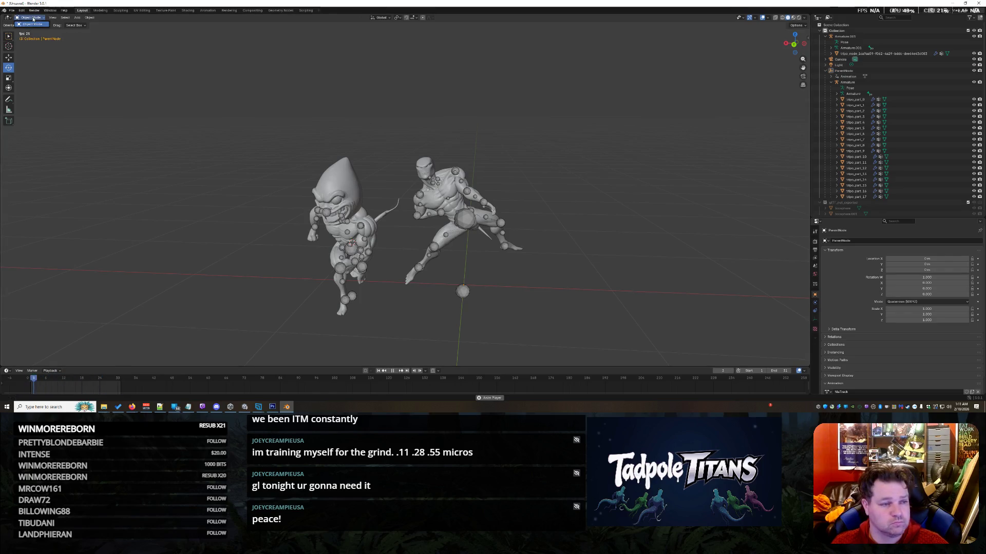
pyautogui.moveTo(277, 149); pyautogui.dragTo(380, 345)
pyautogui.scroll(-1, 908, 345)
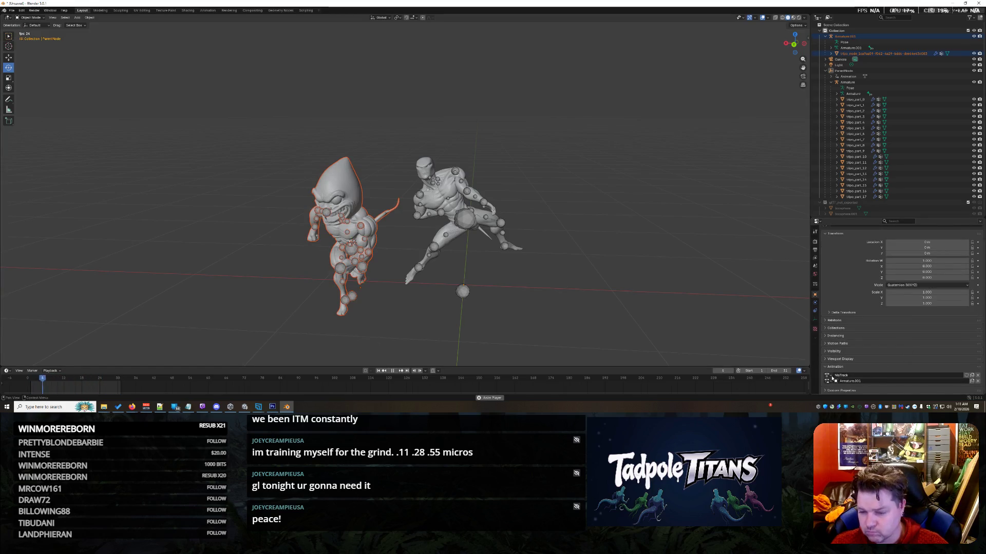
pyautogui.click(461, 209)
pyautogui.click(464, 230)
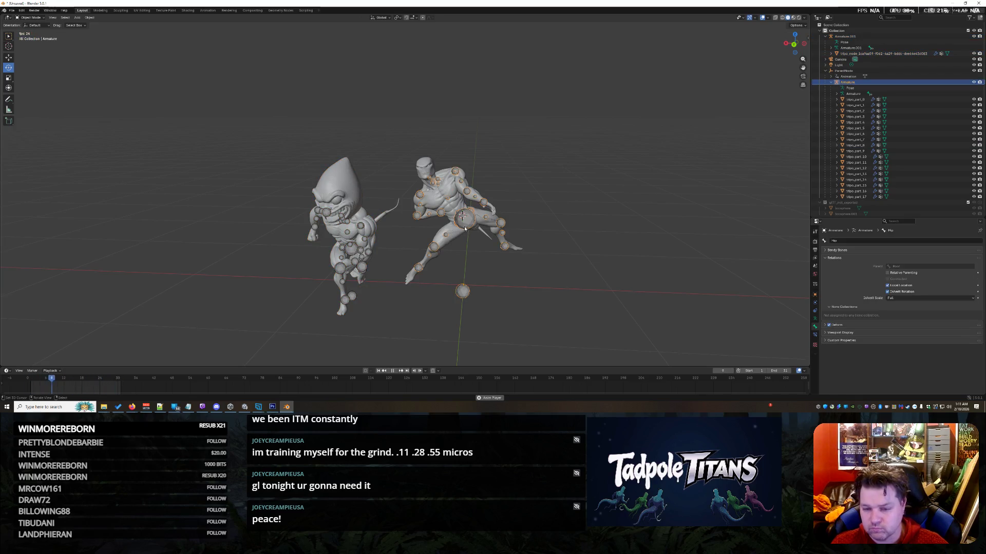
pyautogui.click(357, 251)
pyautogui.moveTo(252, 110)
pyautogui.mouseDown()
pyautogui.moveTo(333, 297)
pyautogui.moveTo(377, 329)
pyautogui.mouseUp()
# Step: Deselect everything via the Outliner menu, then select the ParentNode's Animation data row
pyautogui.rightClick(858, 48)
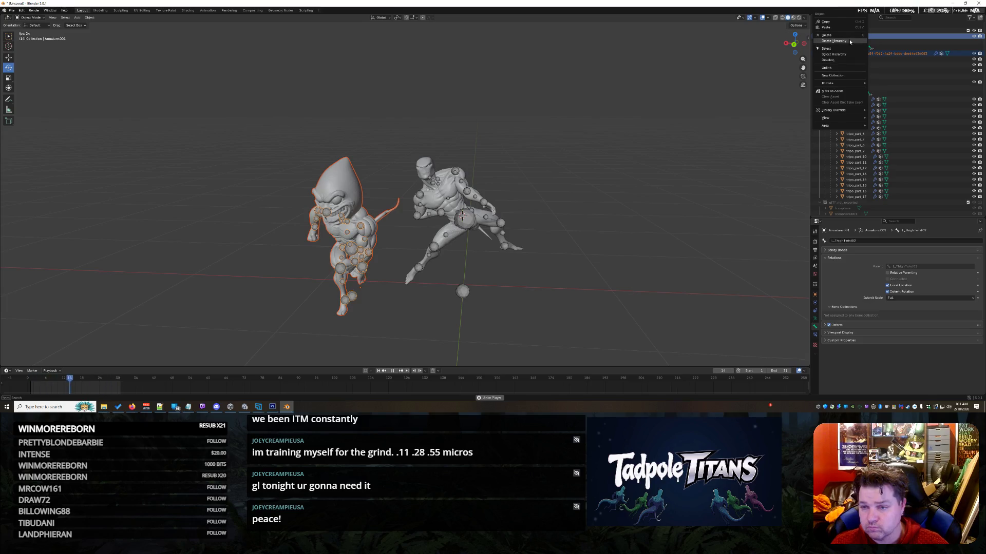
pyautogui.press('Escape')
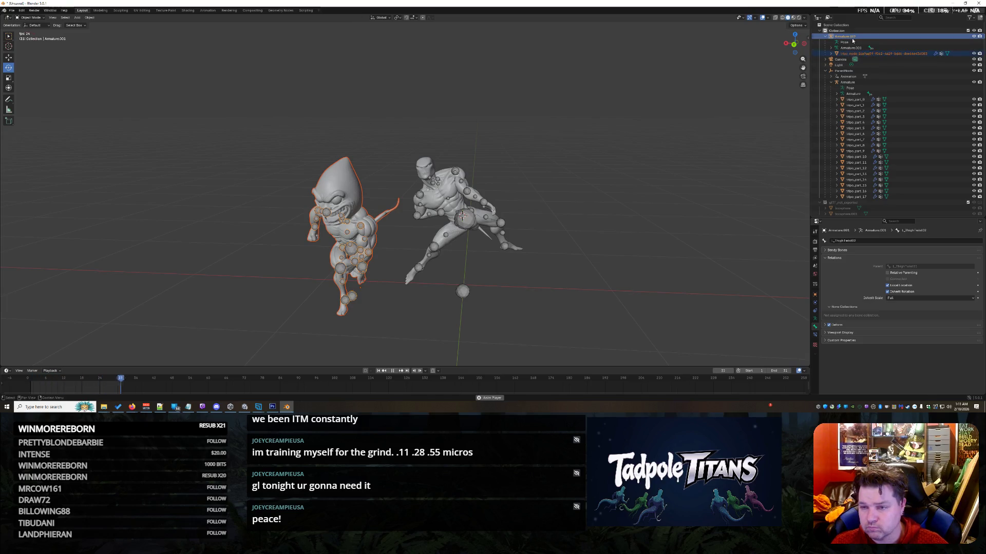
pyautogui.rightClick(850, 57)
pyautogui.click(836, 60)
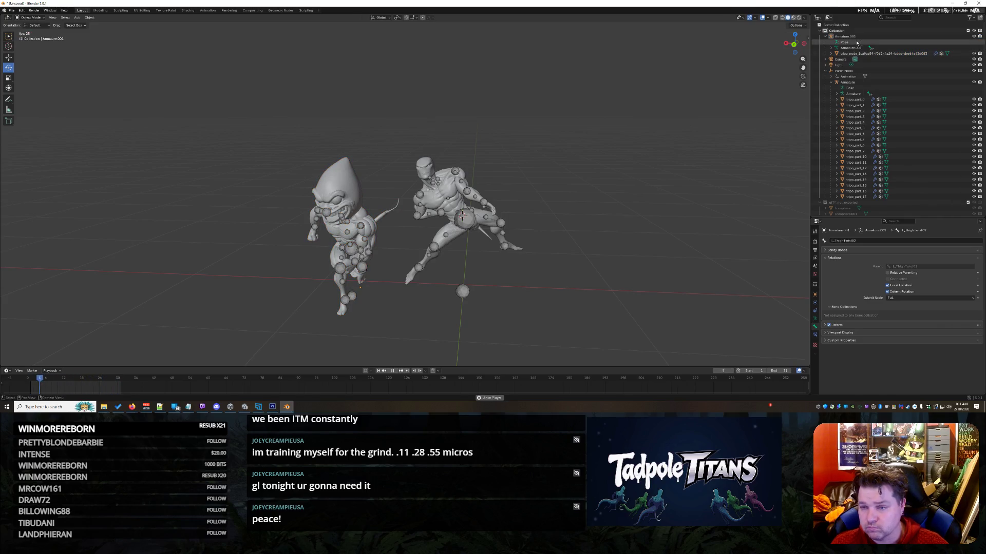
pyautogui.click(853, 42)
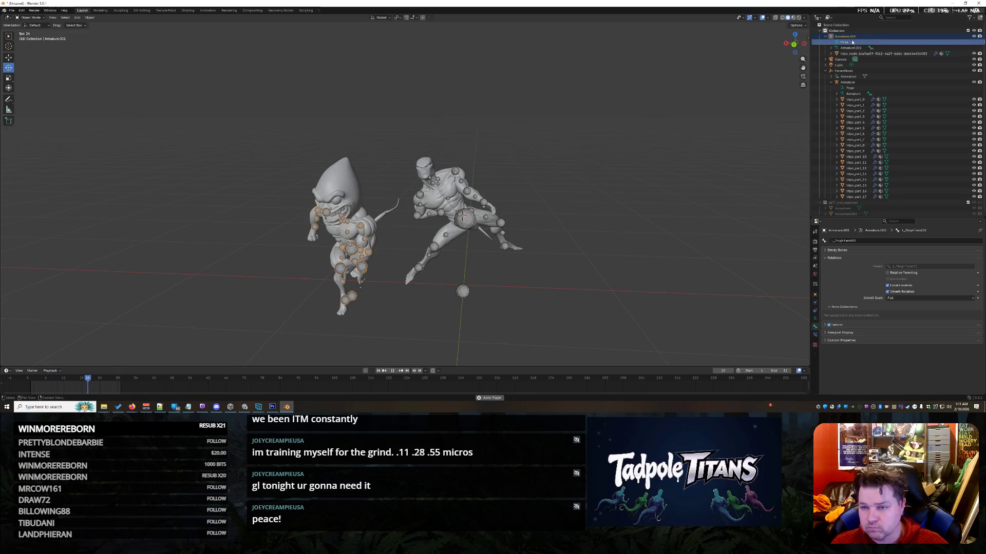
pyautogui.click(851, 39)
pyautogui.rightClick(852, 37)
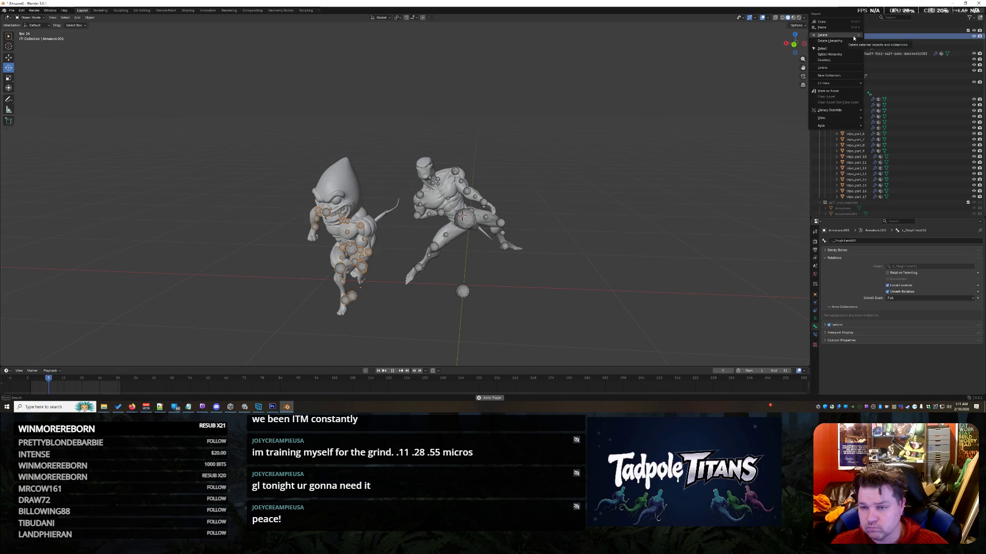
pyautogui.click(849, 61)
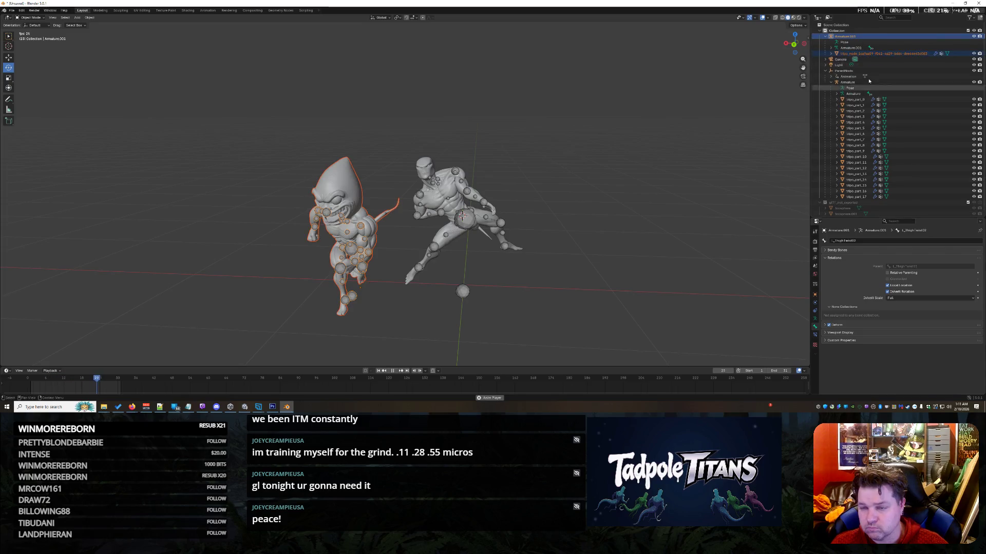
pyautogui.rightClick(849, 40)
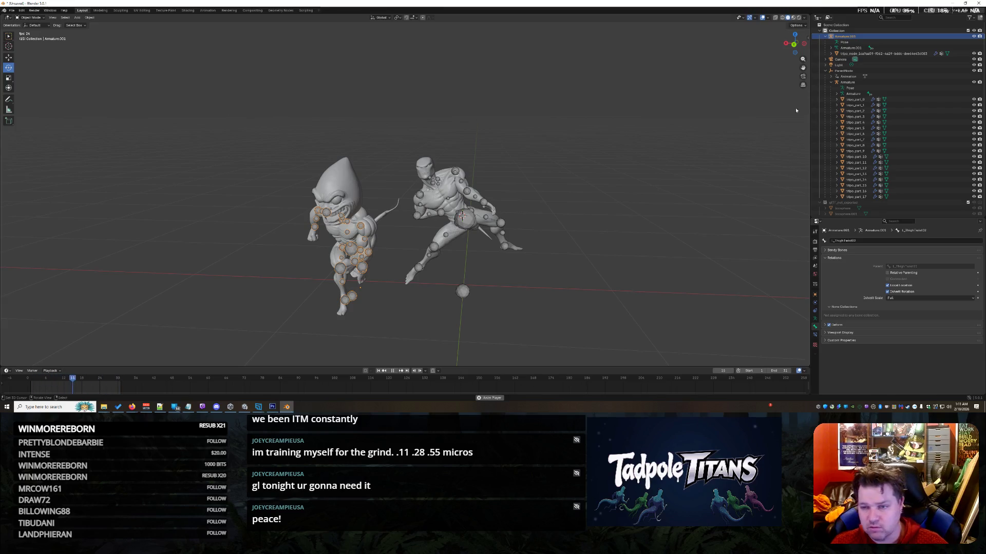
pyautogui.click(845, 77)
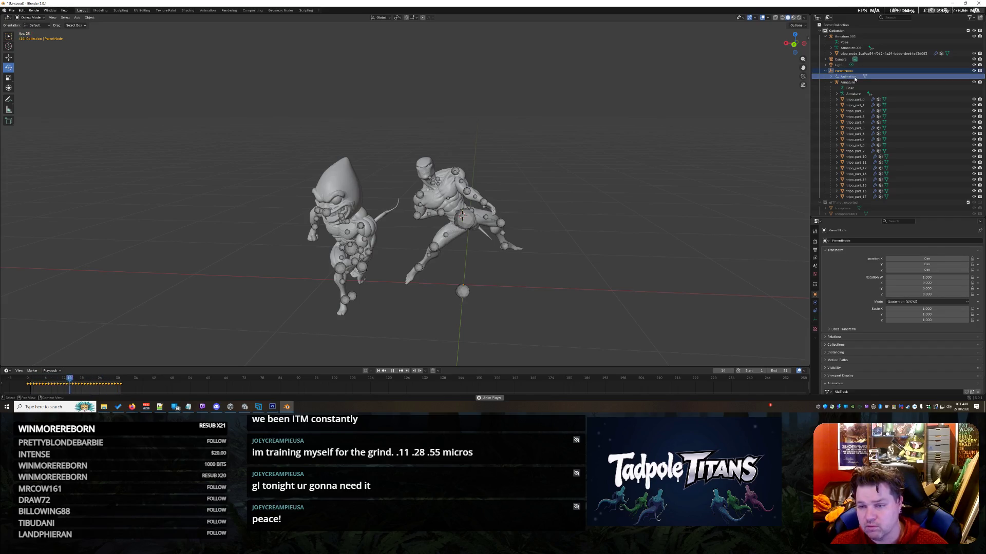
# Step: Clear drivers from the ParentNode animation, reveal its NlaTrack, and delete it
pyautogui.rightClick(850, 77)
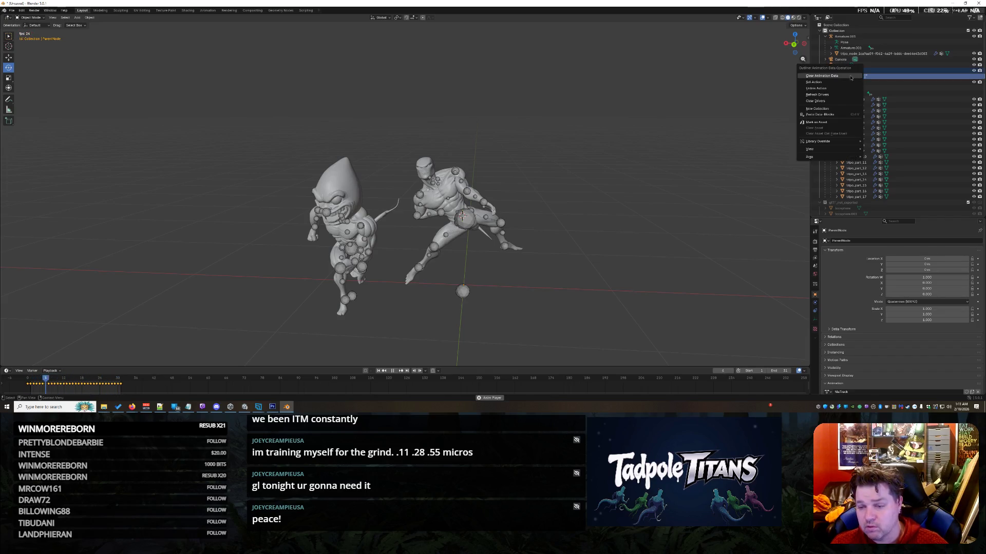
pyautogui.click(834, 103)
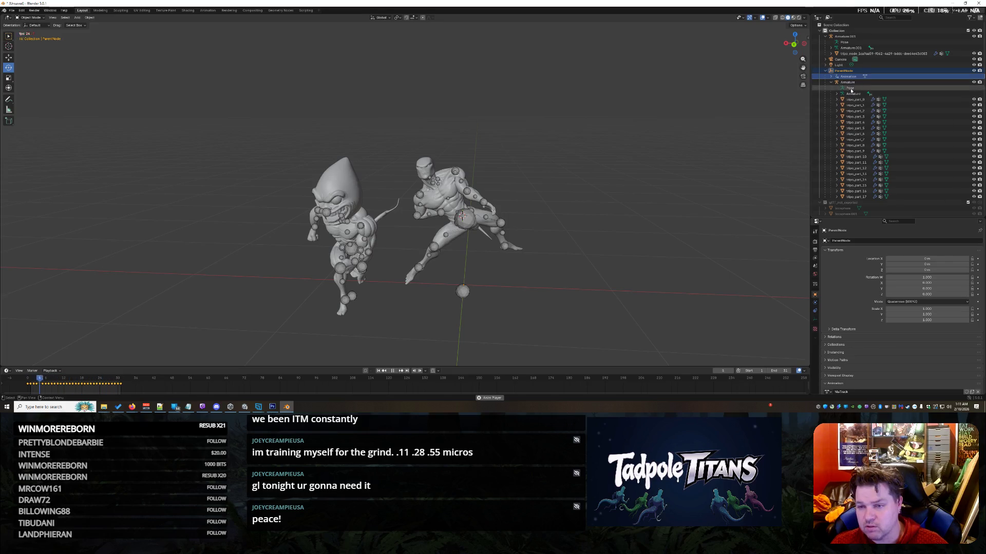
pyautogui.click(832, 76)
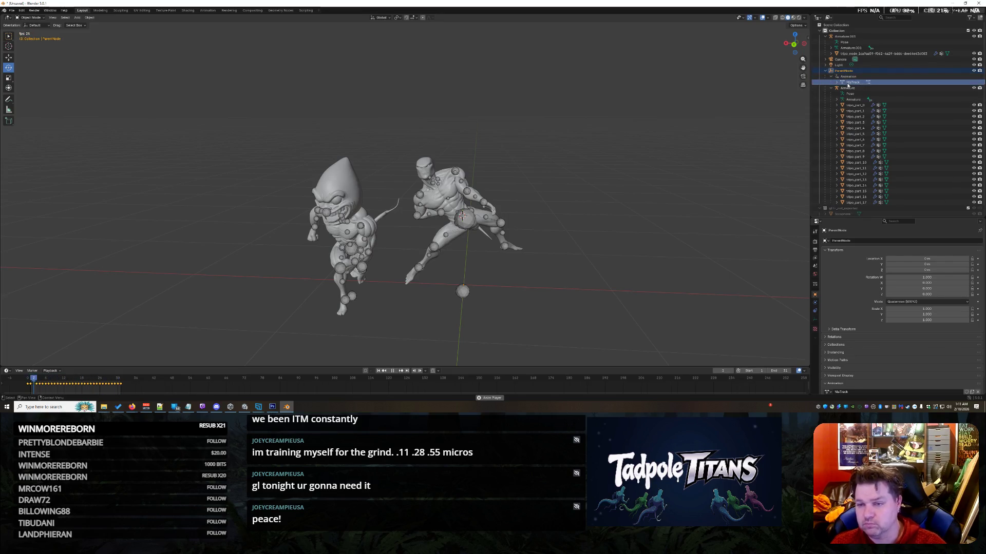
pyautogui.click(842, 82)
pyautogui.click(850, 77)
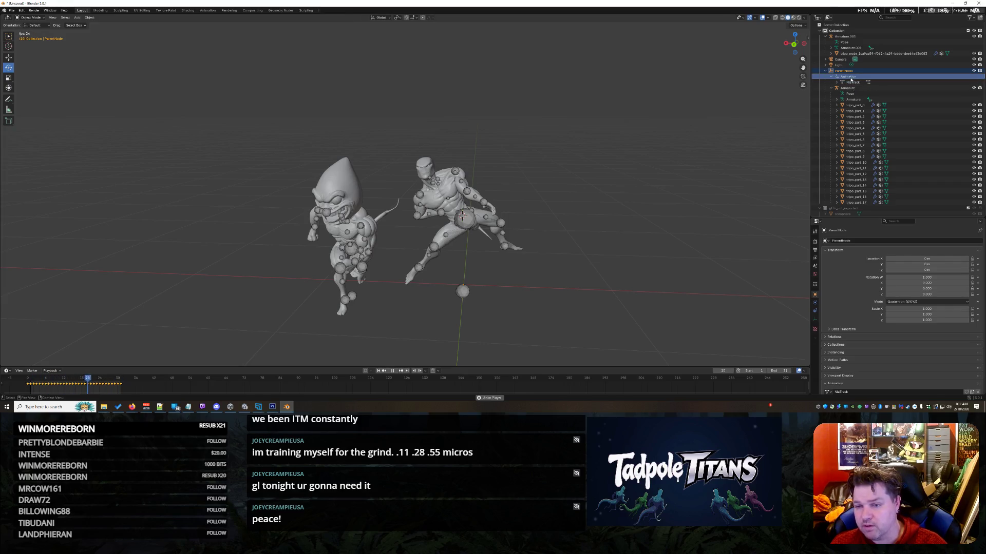
pyautogui.press('Delete')
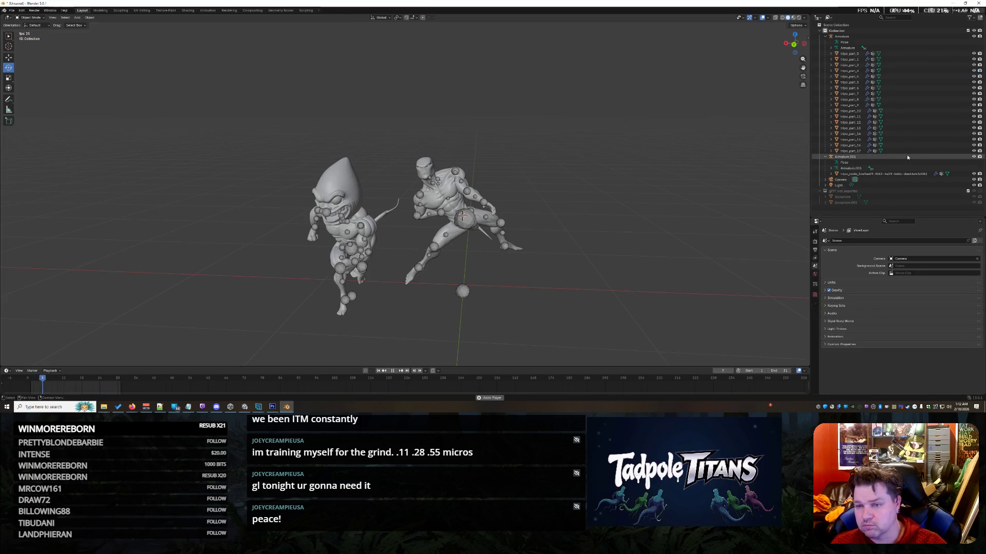
# Step: Collapse Armature and Armature.001 in the Outliner and switch the Armature into Pose Mode
pyautogui.click(826, 36)
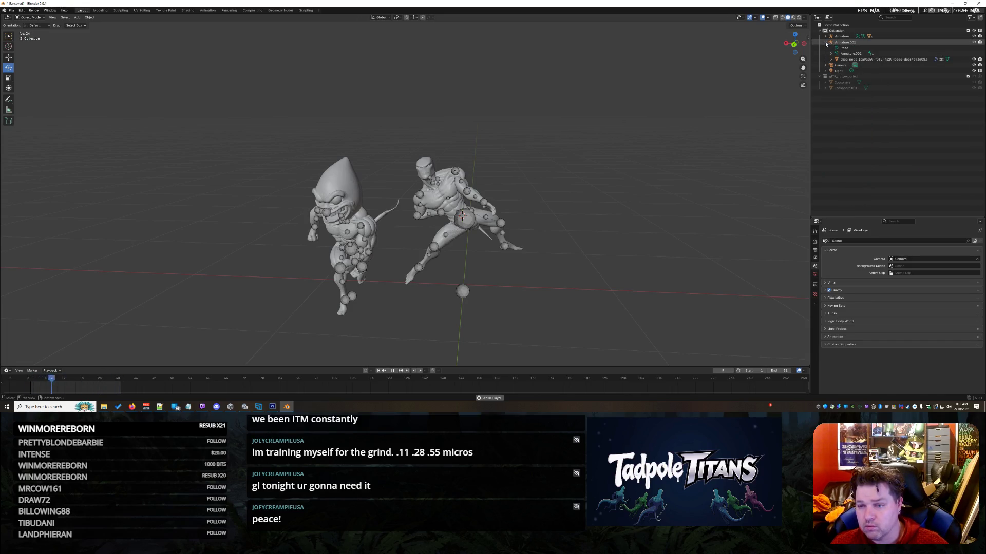
pyautogui.click(825, 42)
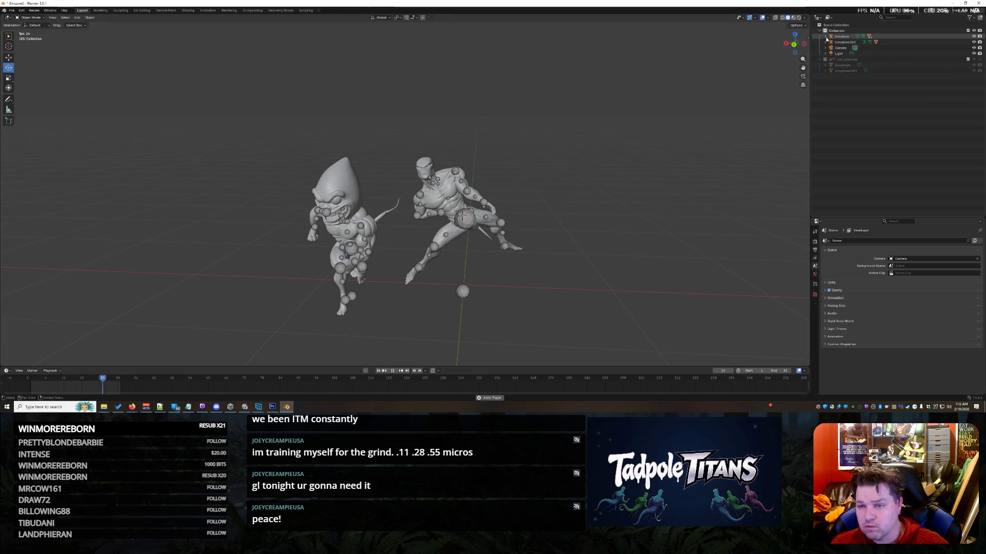
pyautogui.click(826, 36)
pyautogui.click(840, 37)
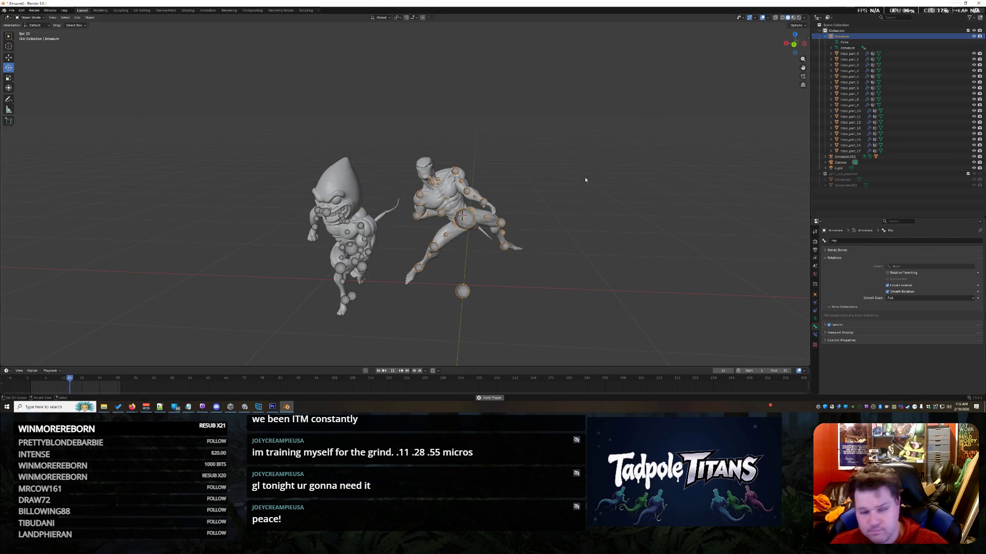
pyautogui.click(30, 17)
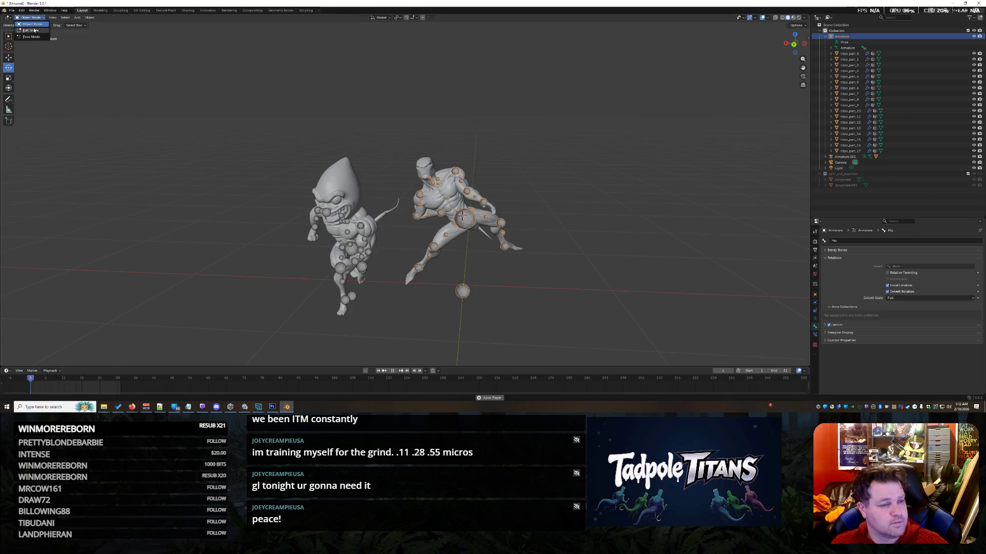
pyautogui.click(35, 37)
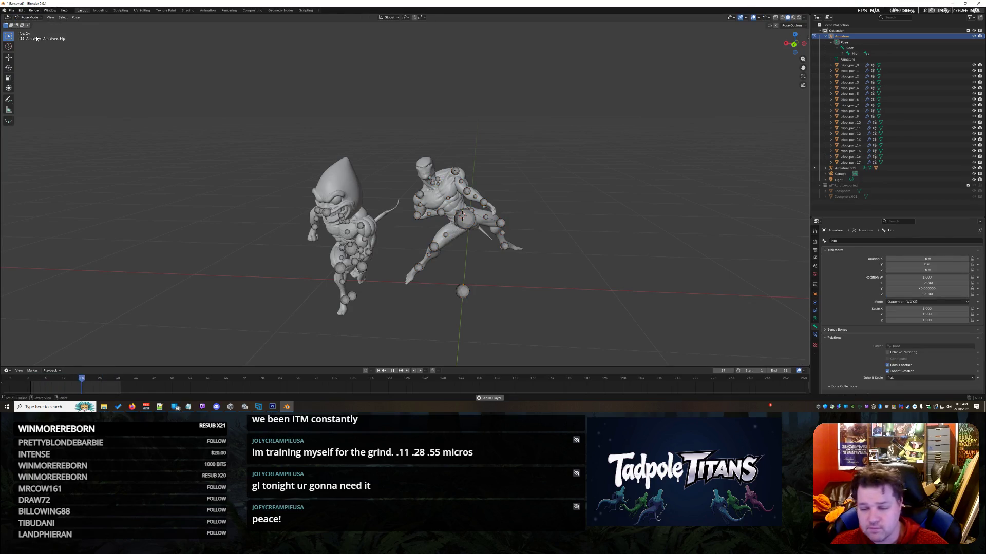
pyautogui.scroll(-3, 881, 343)
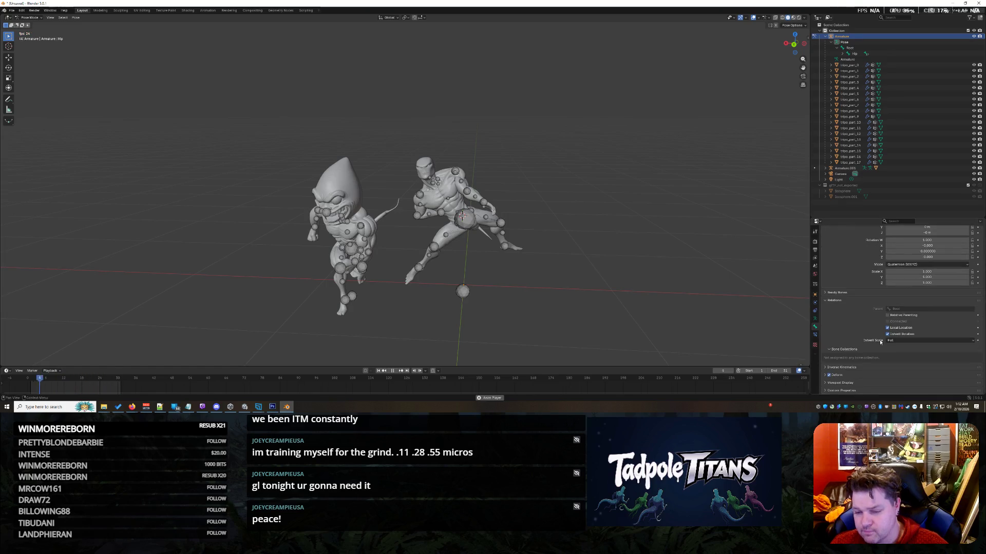
pyautogui.scroll(3, 879, 344)
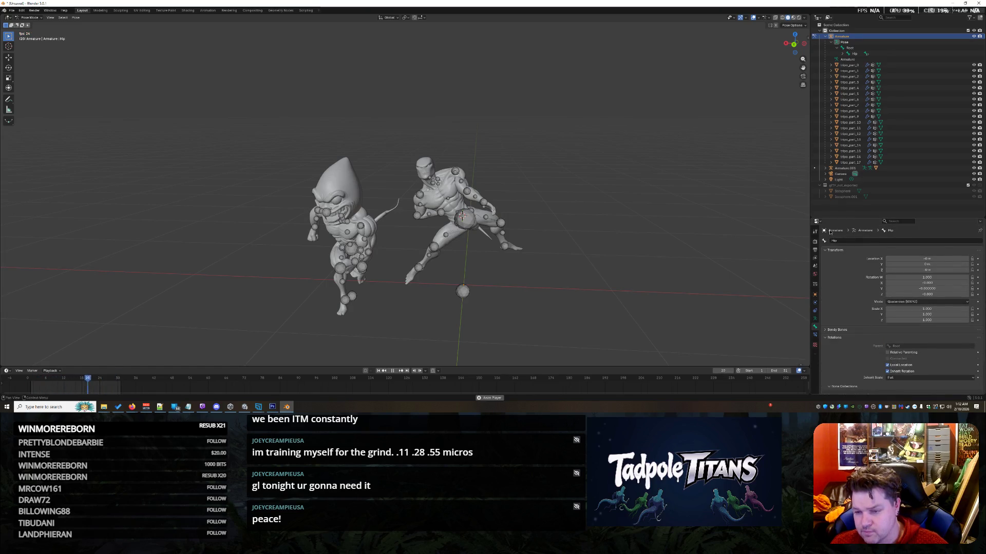
# Step: Collapse the Root and Pose entries, reselect the Armature, and display the Tool tab's Pose Options
pyautogui.rightClick(841, 37)
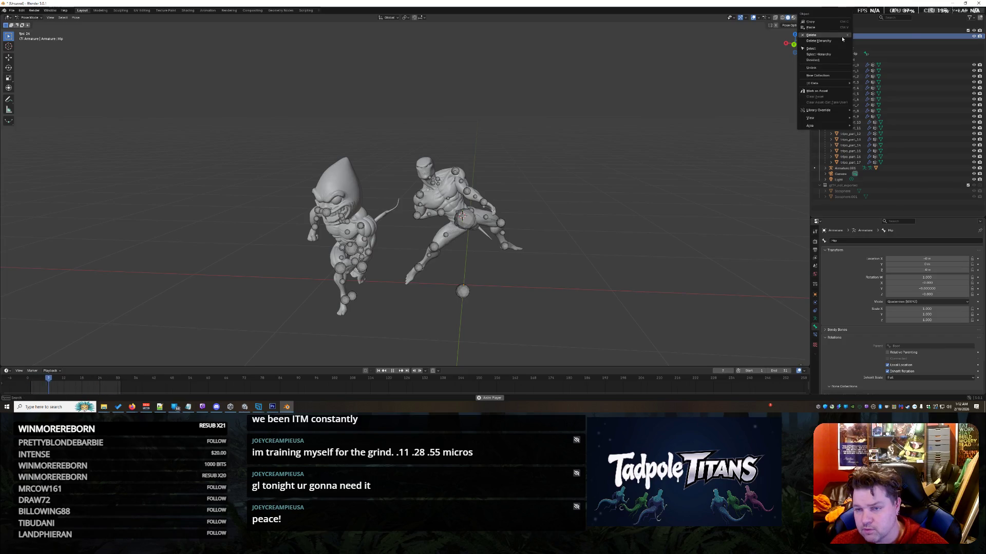
pyautogui.click(818, 53)
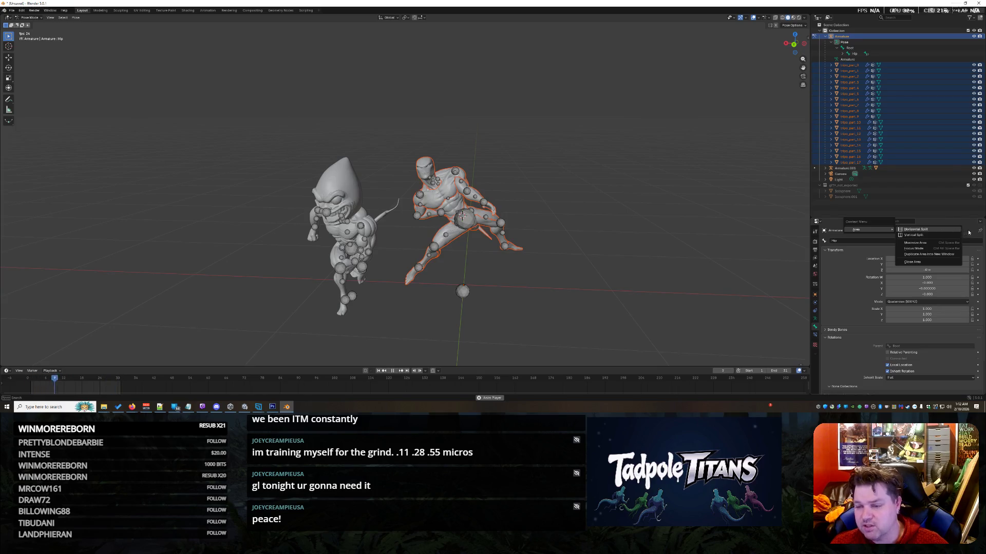
pyautogui.rightClick(846, 53)
pyautogui.click(846, 52)
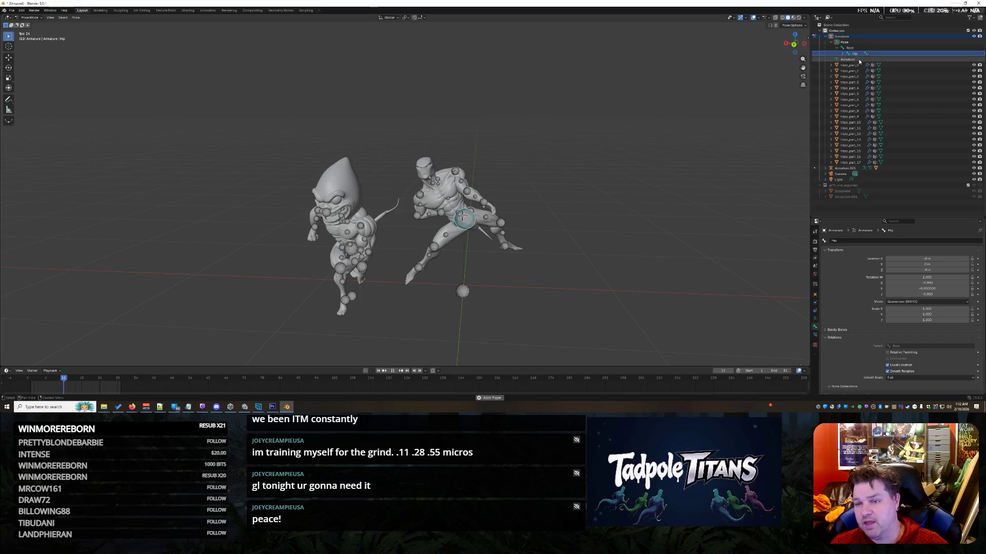
pyautogui.click(837, 47)
pyautogui.click(831, 42)
pyautogui.click(850, 37)
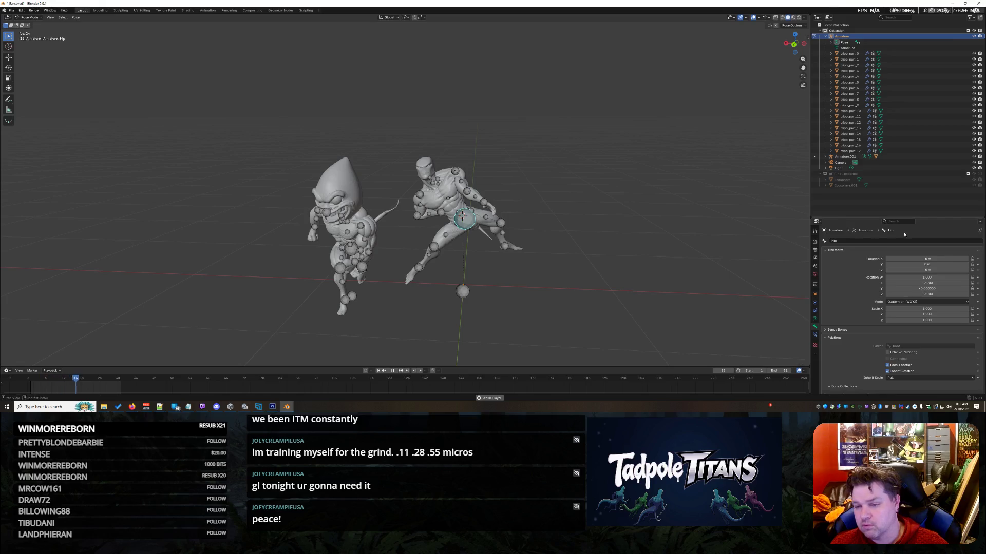
pyautogui.click(979, 222)
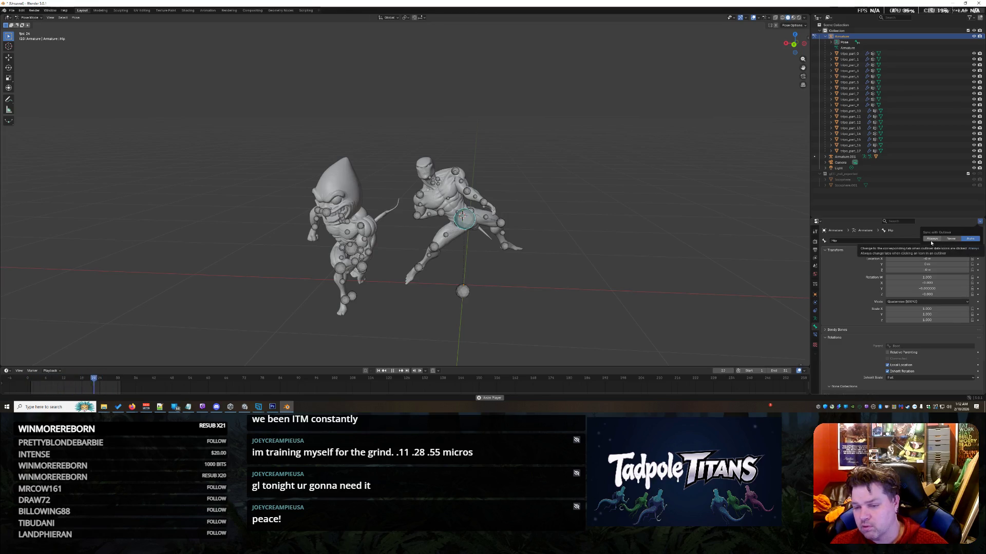
pyautogui.click(844, 241)
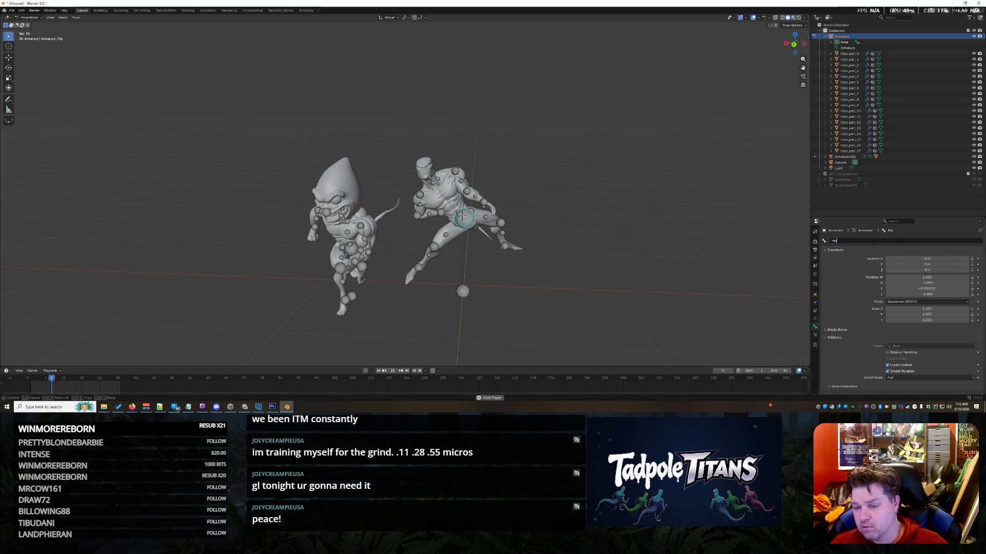
pyautogui.click(815, 231)
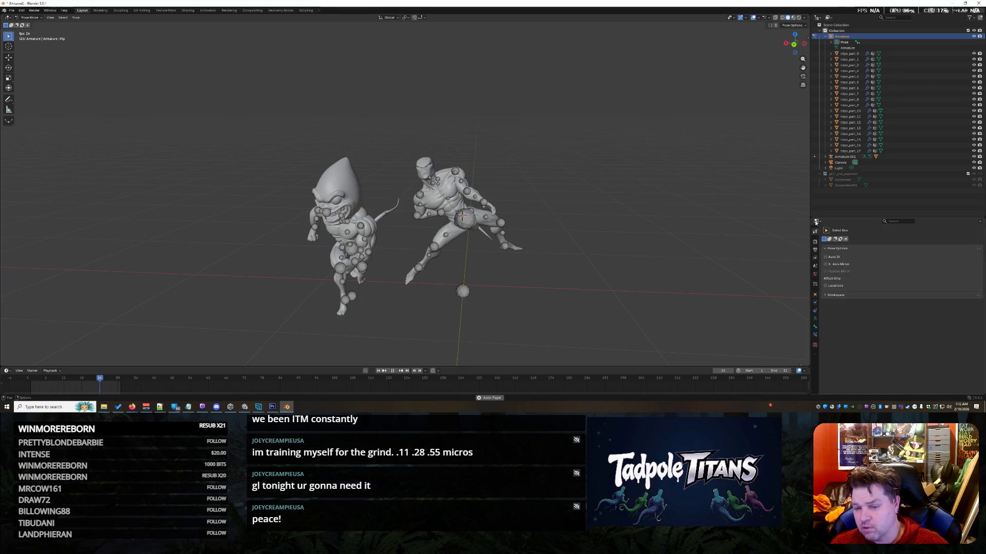
# Step: Show the active tool's settings and select all the Armature's child parts
pyautogui.click(816, 221)
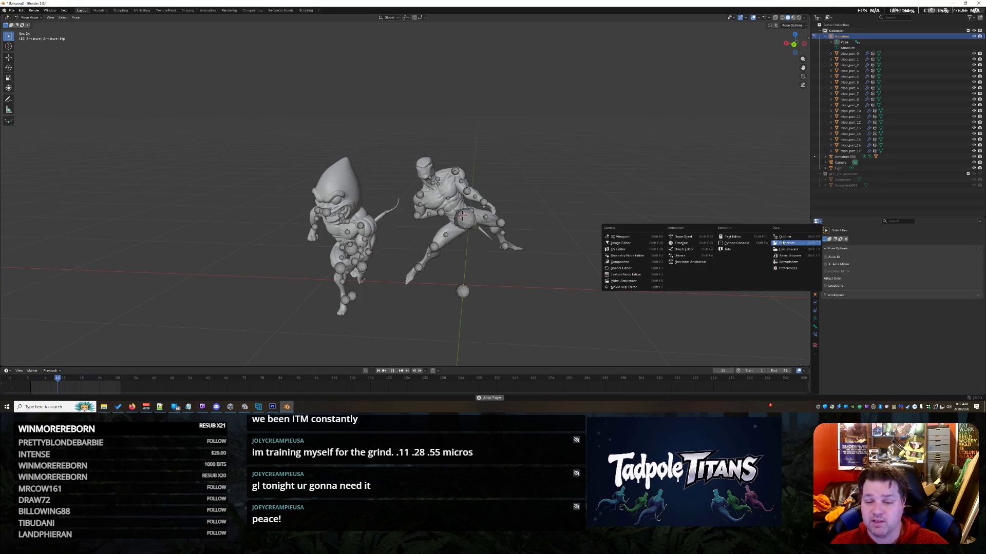
pyautogui.rightClick(841, 51)
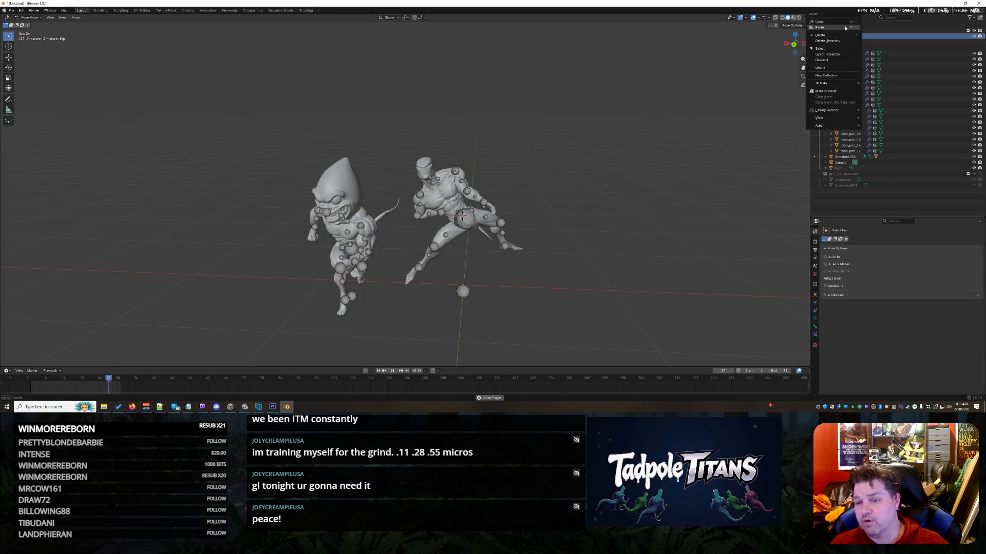
pyautogui.click(844, 48)
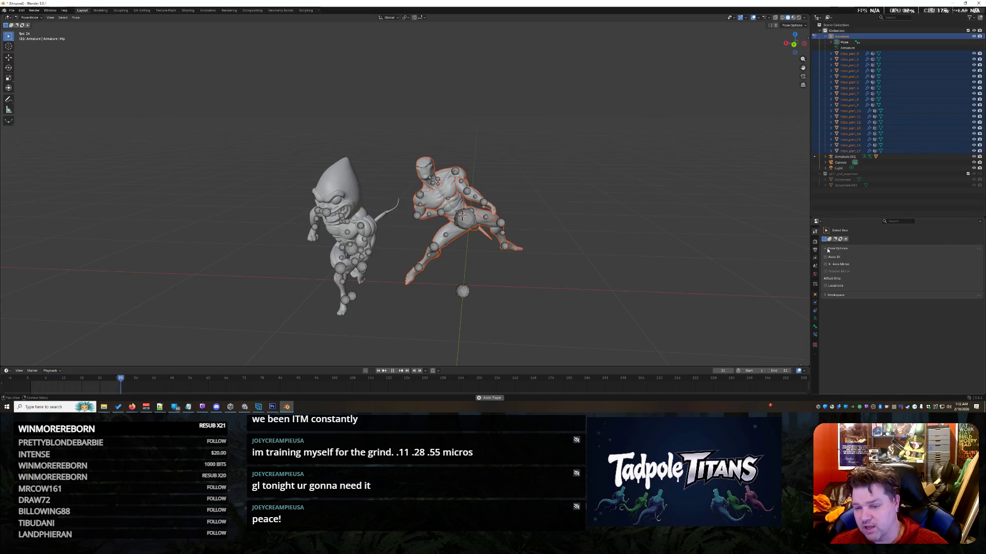
# Step: Temporarily make Properties a 3D Viewport, stop playback at frame 21, deselect all, and restore Properties
pyautogui.click(816, 222)
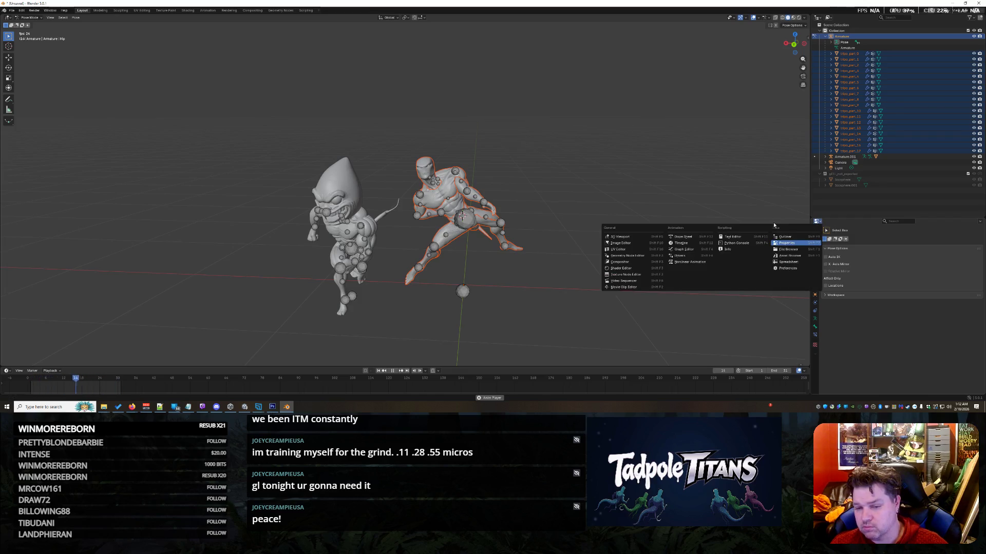
pyautogui.click(632, 237)
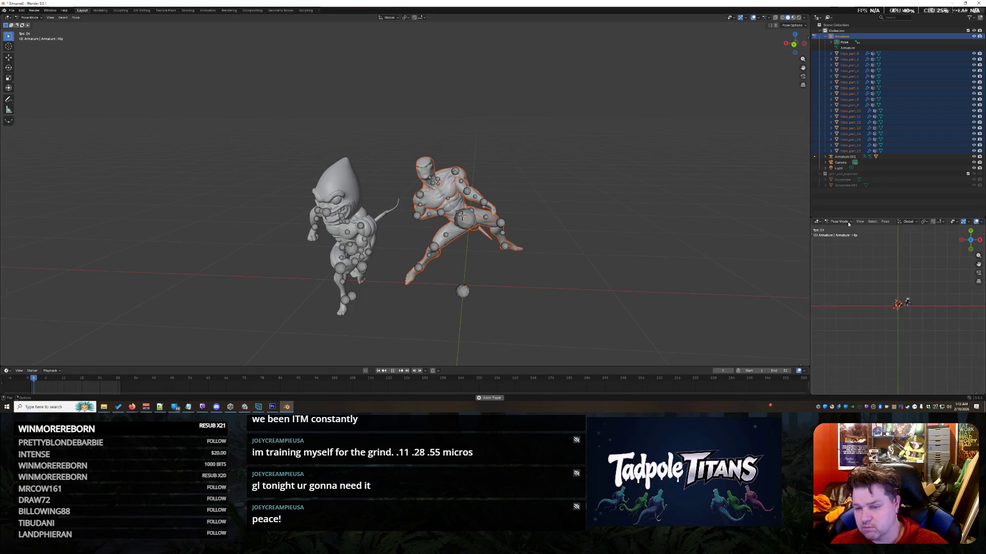
pyautogui.press('space')
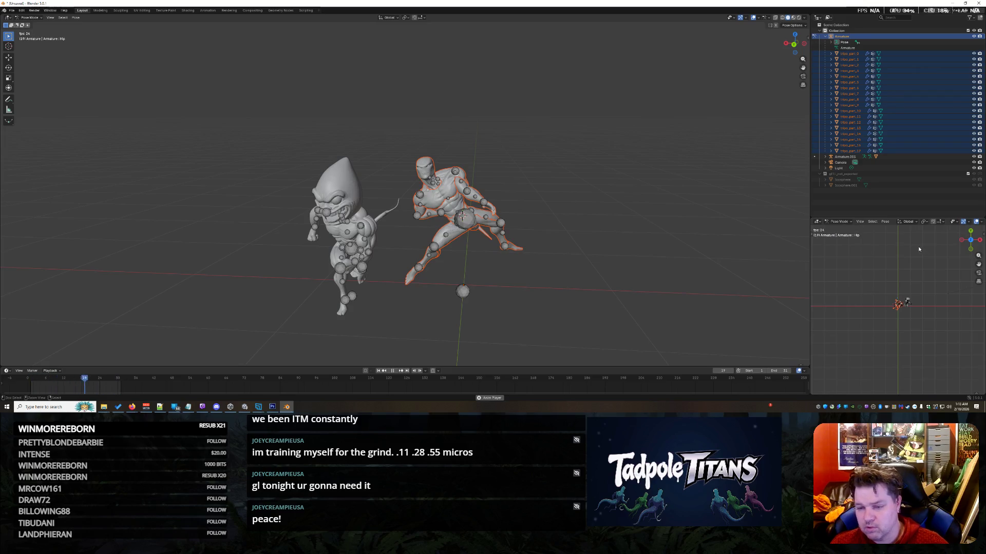
pyautogui.hotkey('alt', 'a')
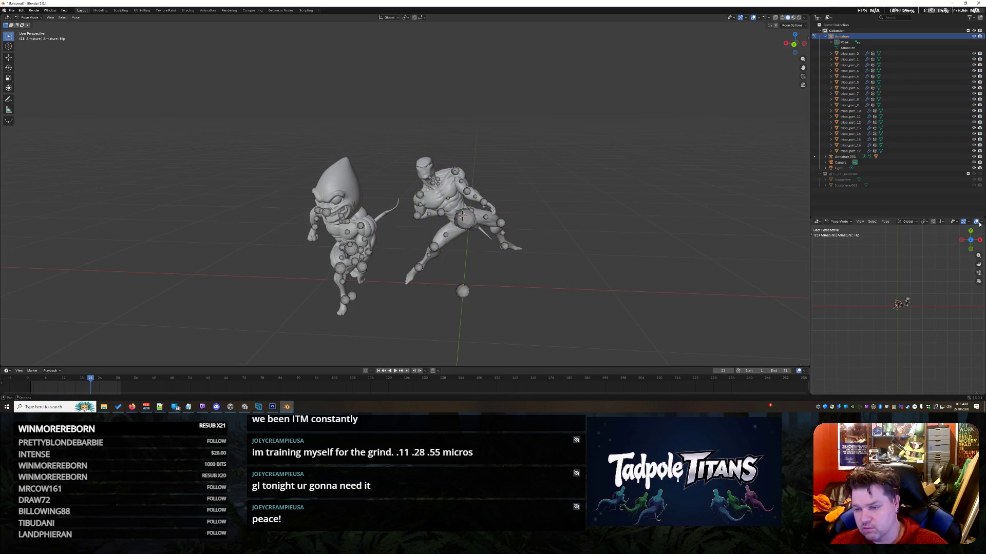
pyautogui.click(817, 221)
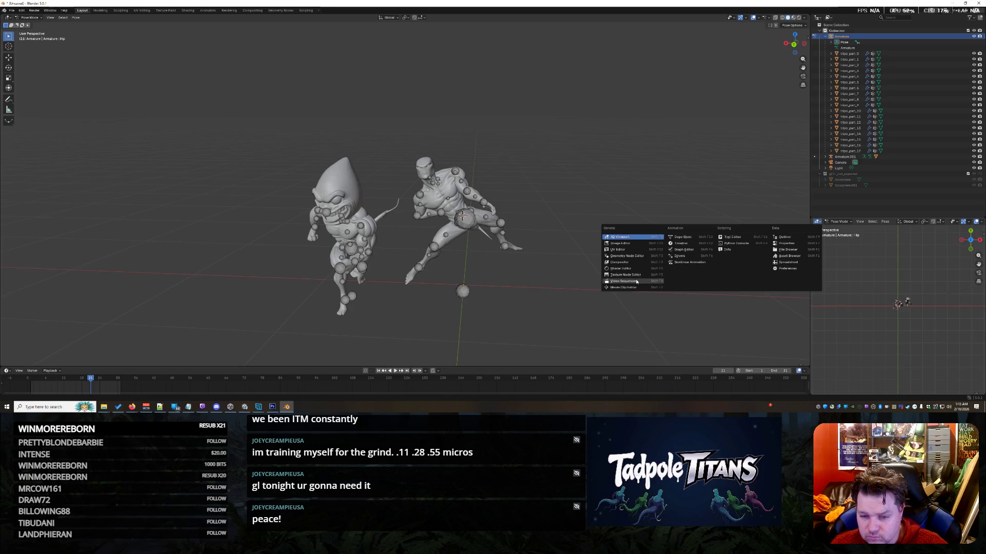
pyautogui.click(788, 244)
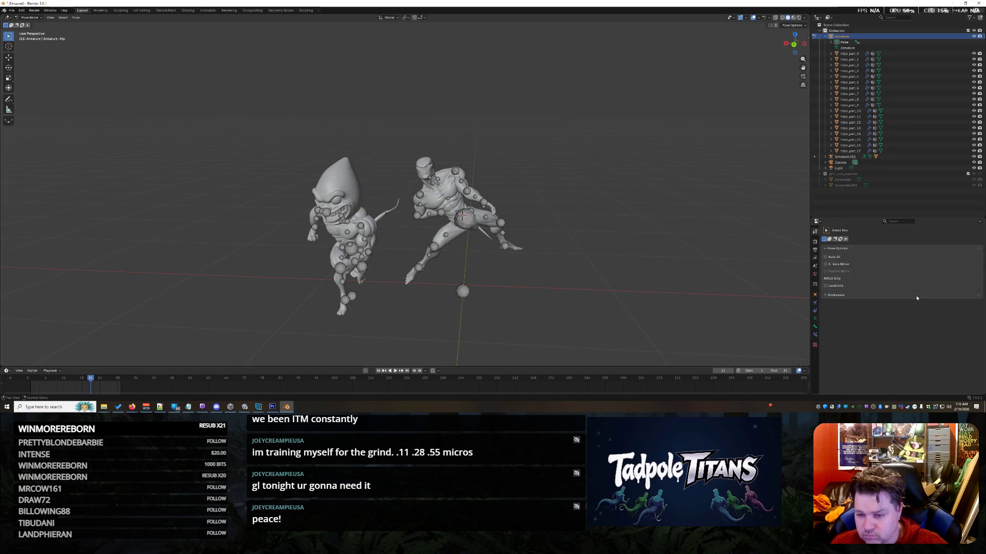
# Step: Show the Render properties with Sampling collapsed, leaving EEVEE as the render engine
pyautogui.click(814, 241)
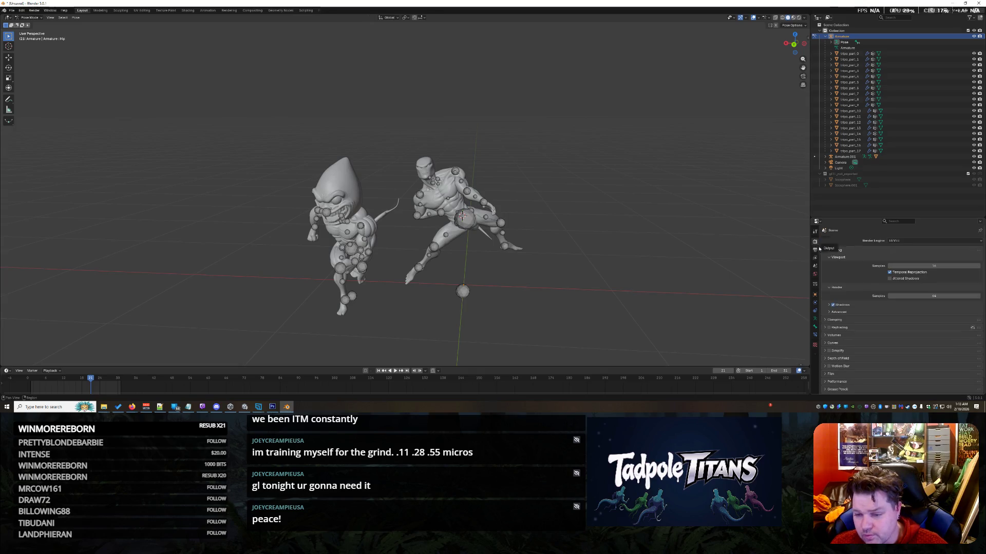
pyautogui.scroll(-1, 871, 344)
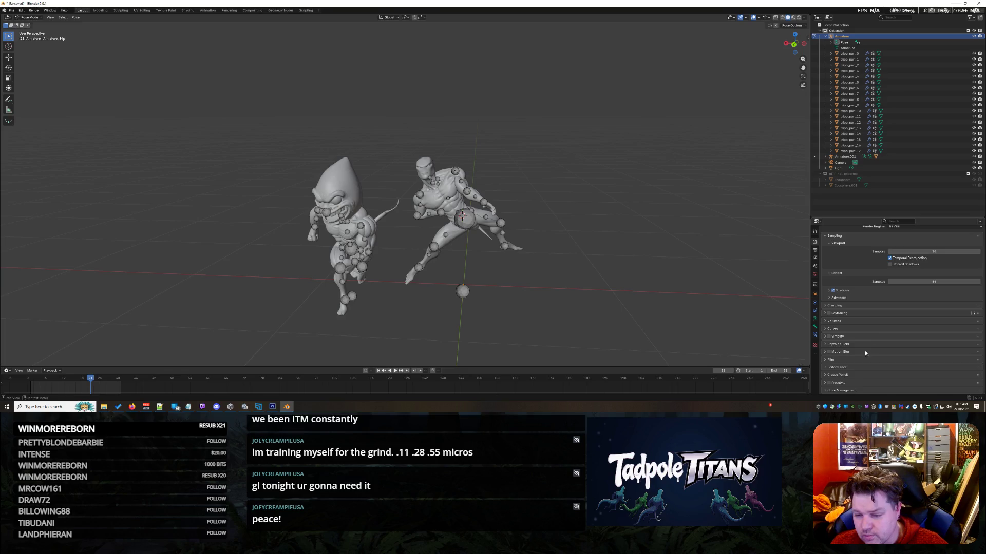
pyautogui.scroll(1, 856, 376)
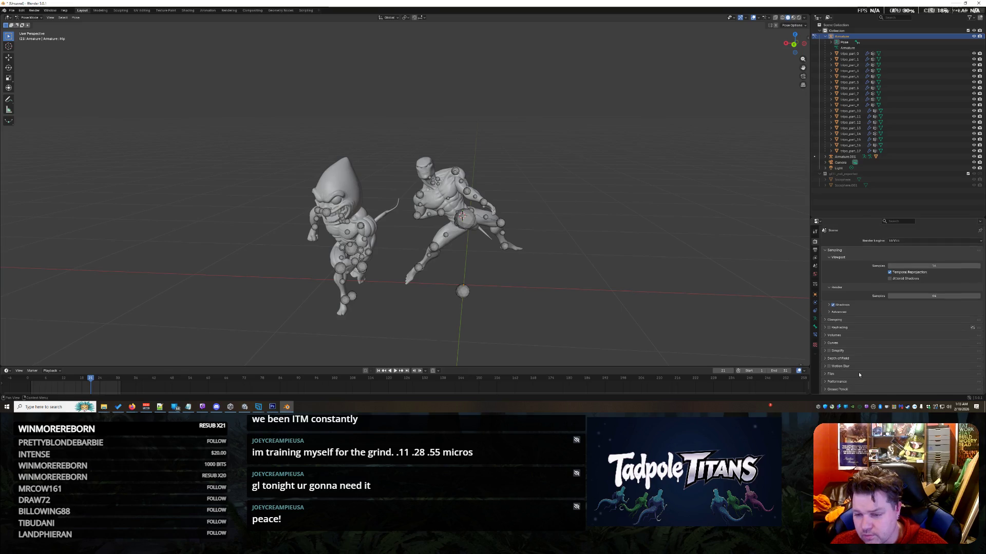
pyautogui.click(827, 250)
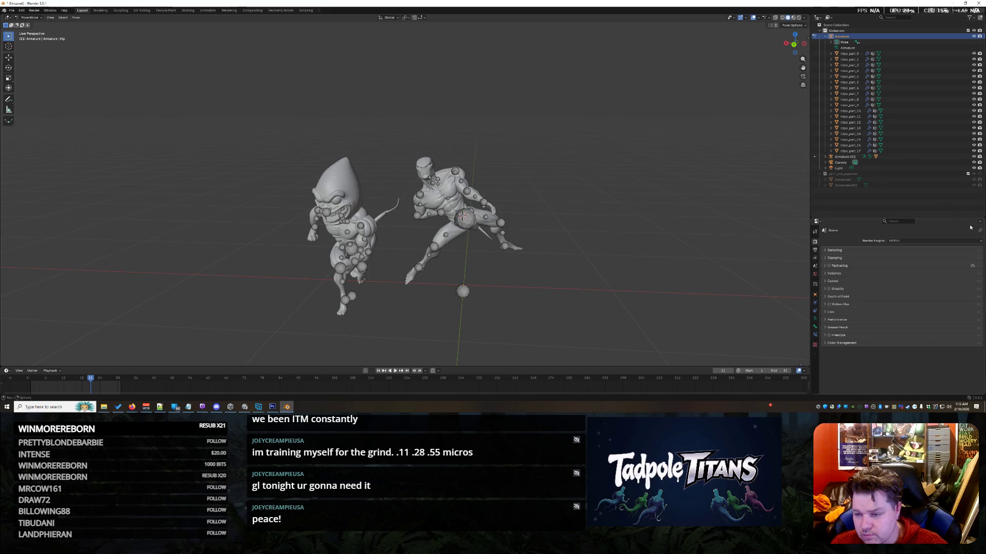
pyautogui.click(981, 241)
pyautogui.press('Escape')
pyautogui.click(847, 49)
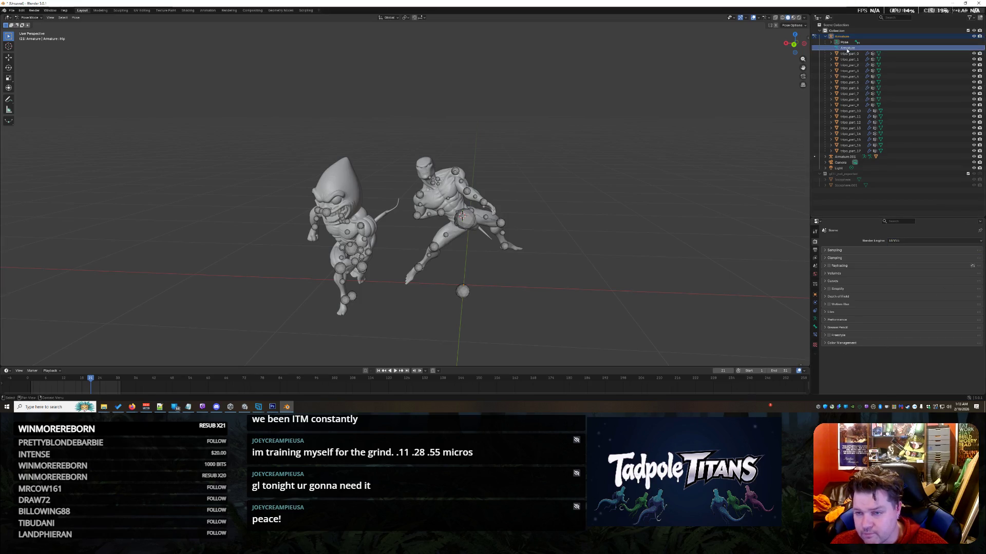
# Step: Add a fake user to the first Armature's data block
pyautogui.rightClick(847, 48)
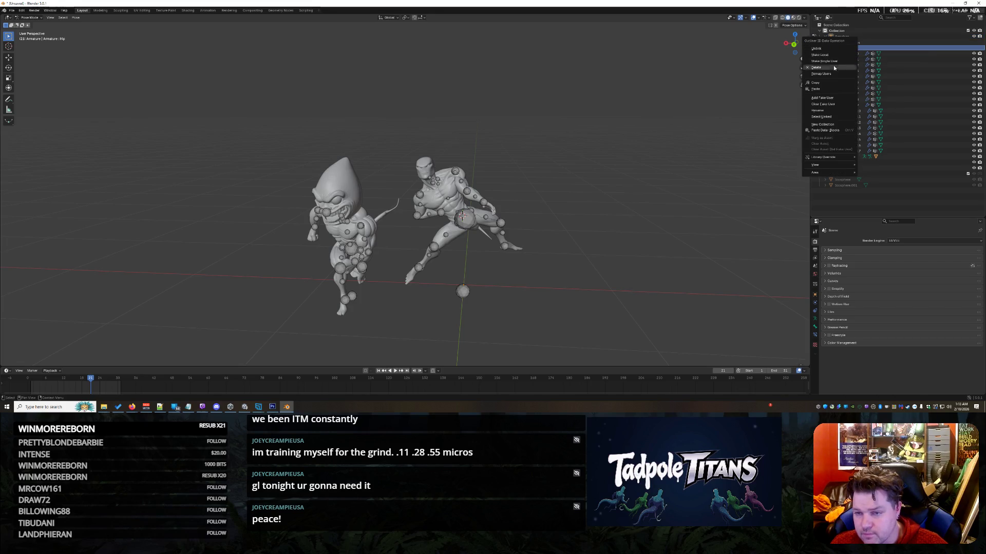
pyautogui.click(831, 98)
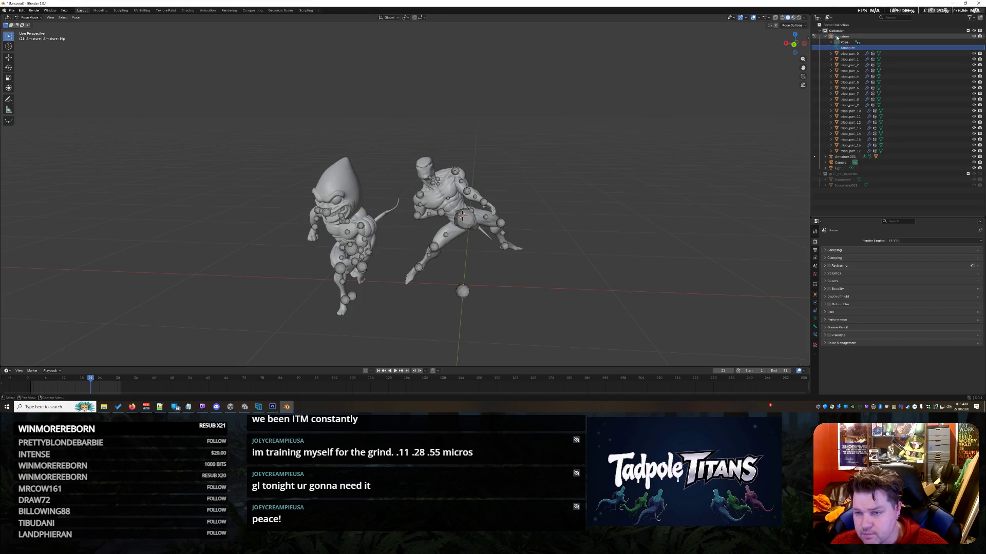
pyautogui.click(838, 37)
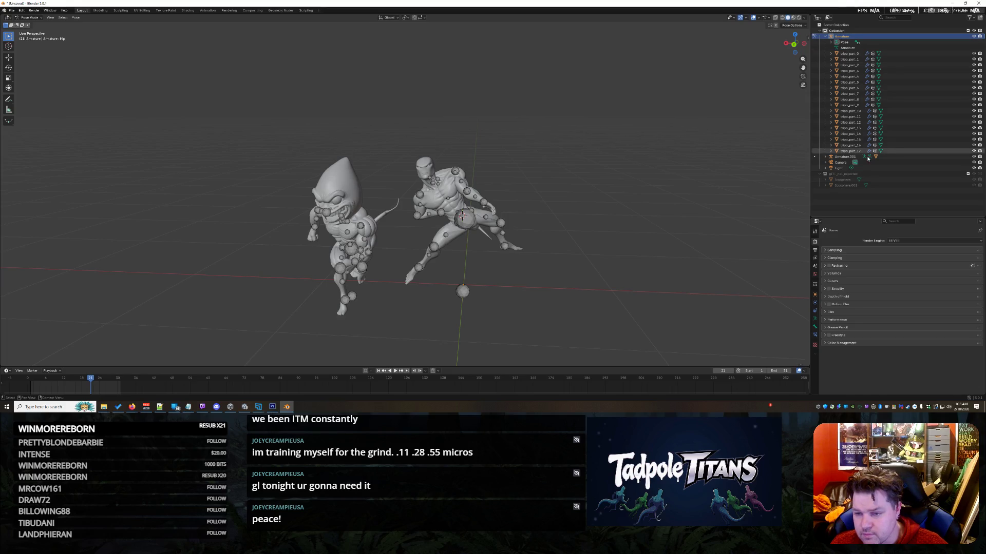
# Step: Expand Armature.001 in the Outliner to inspect its contents, then reselect the first Armature
pyautogui.click(843, 157)
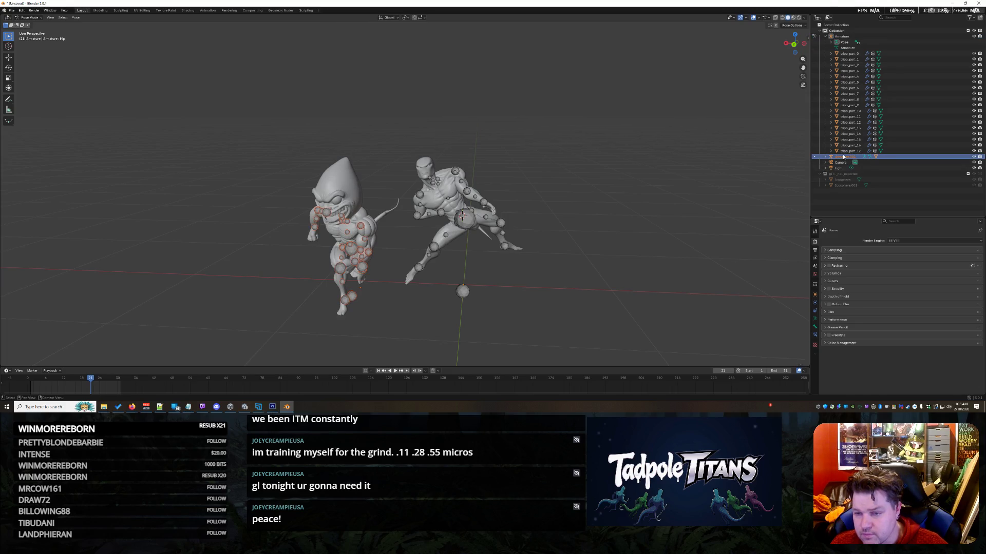
pyautogui.click(824, 36)
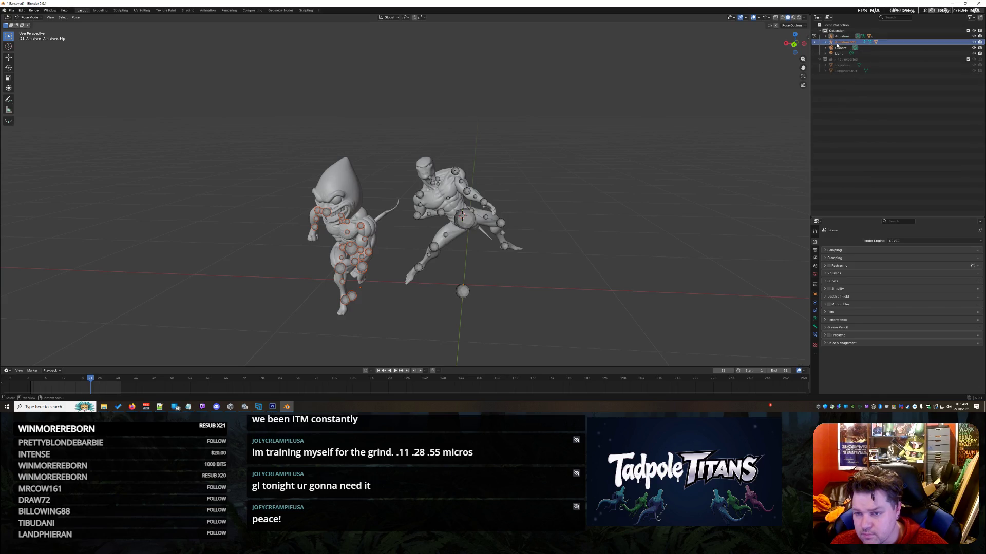
pyautogui.click(825, 42)
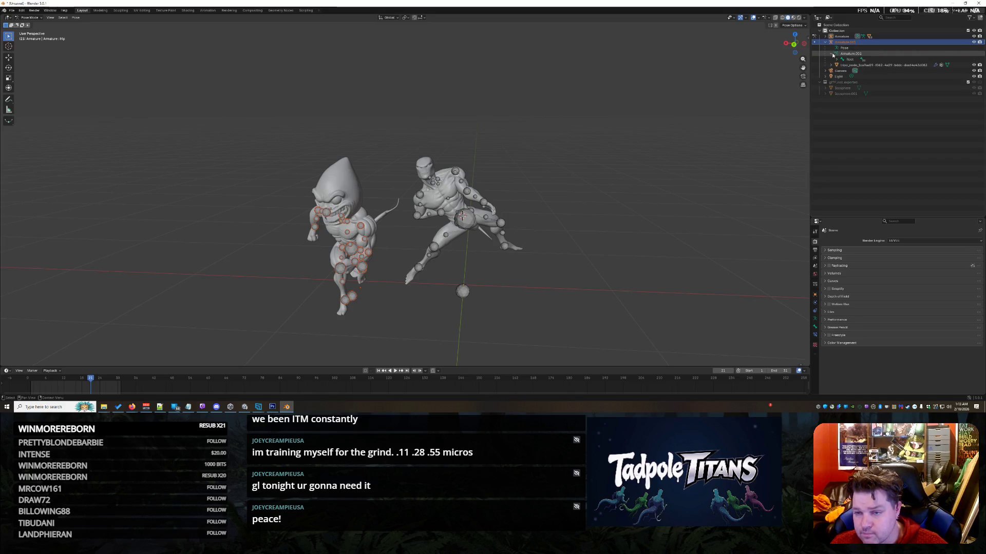
pyautogui.click(833, 60)
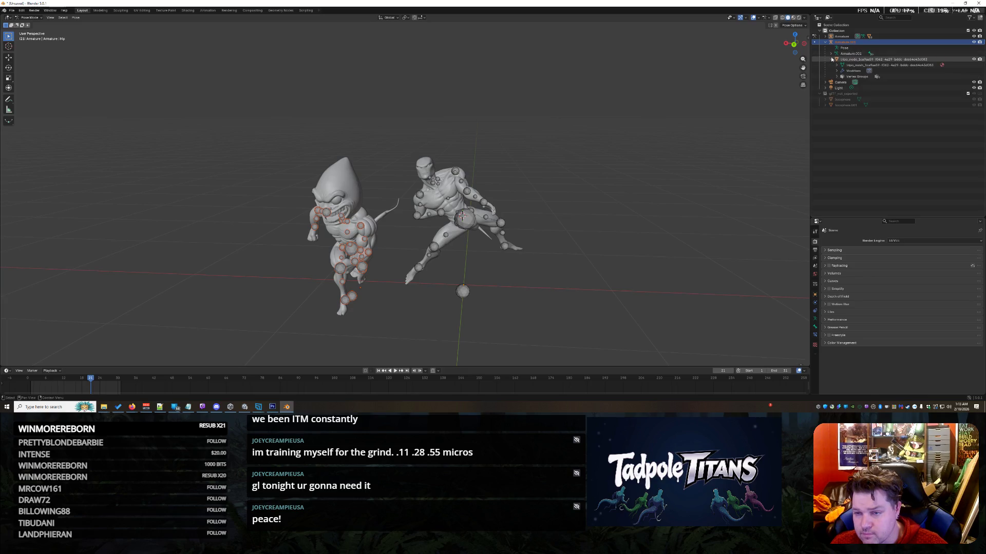
pyautogui.click(832, 60)
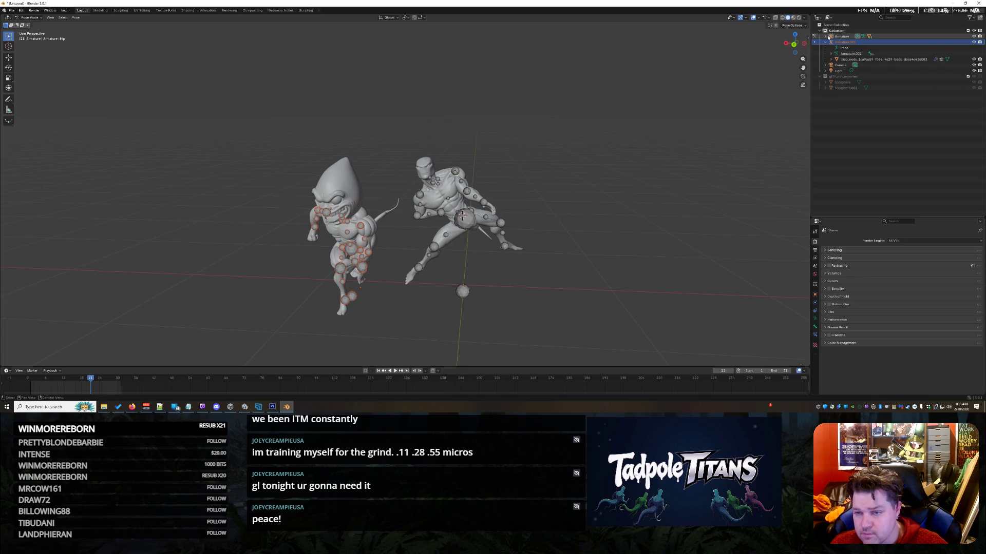
pyautogui.click(826, 37)
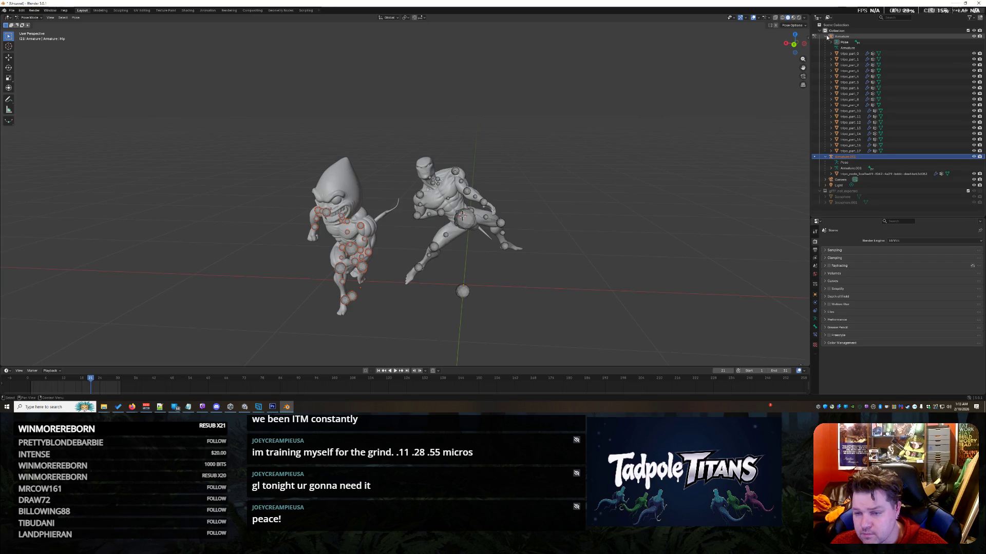
pyautogui.click(826, 36)
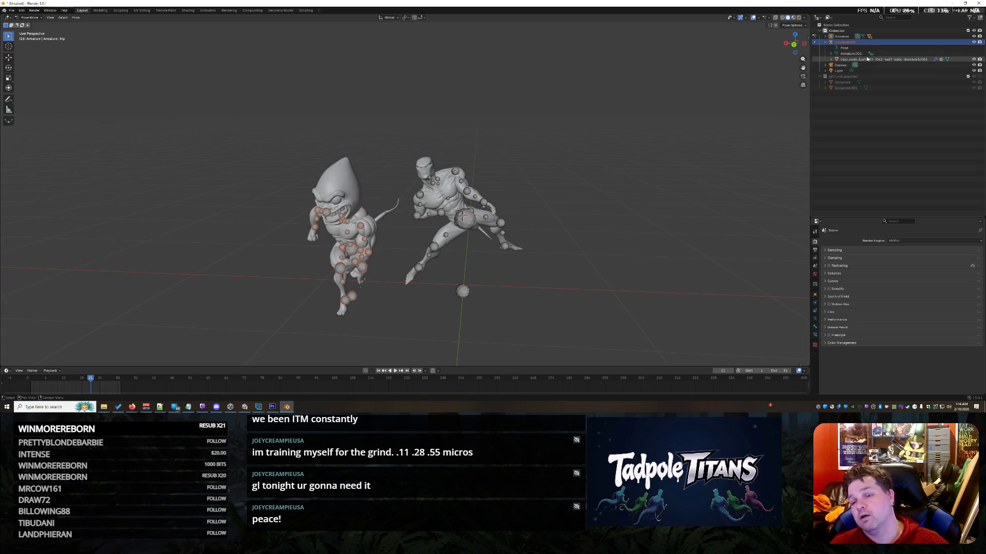
pyautogui.click(841, 37)
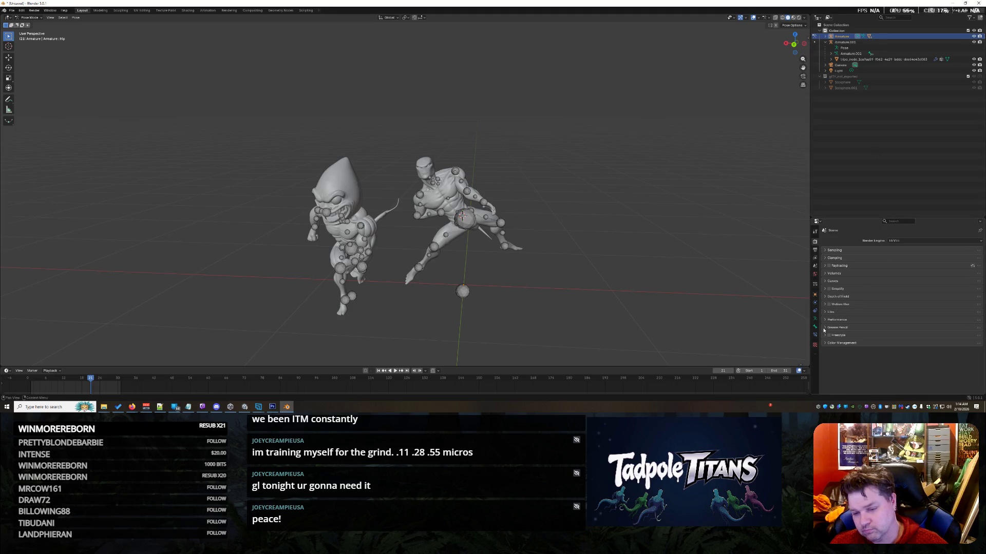
# Step: In Scene properties, expand Animation and assign the NlaTrack action to the scene
pyautogui.click(815, 250)
pyautogui.click(815, 266)
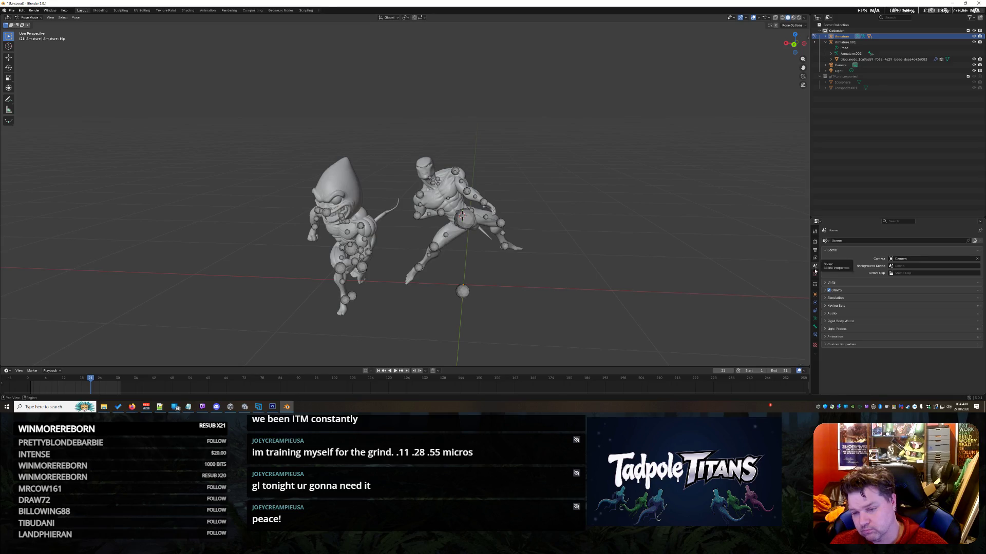
pyautogui.click(844, 337)
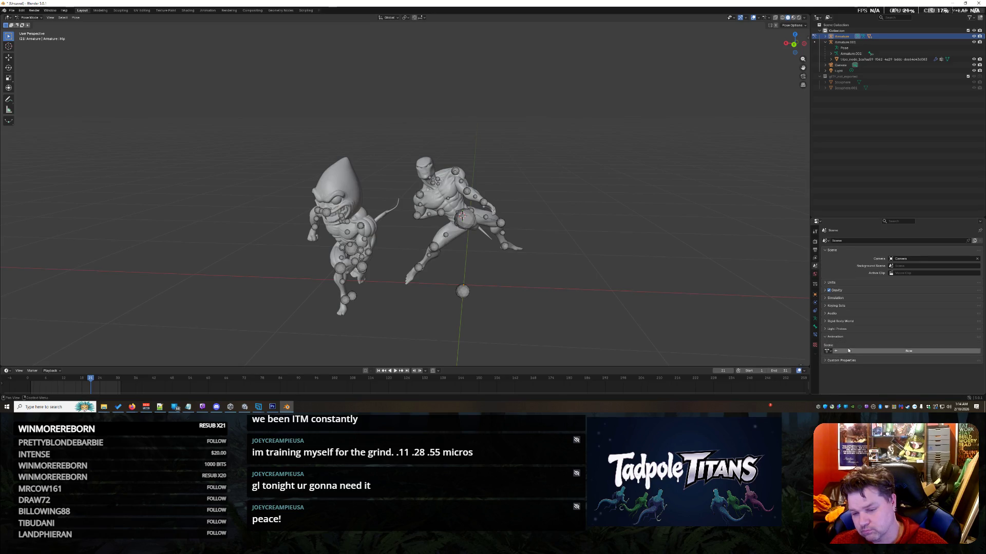
pyautogui.click(826, 351)
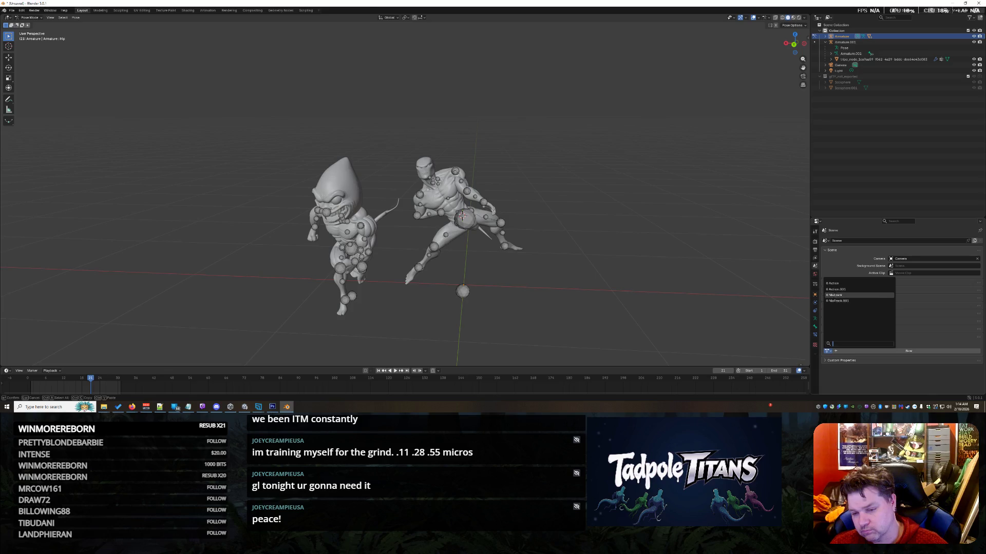
pyautogui.click(852, 296)
# Step: Add a Scene action slot, unlink NlaTrack from the scene, and show the Armature's Object properties
pyautogui.click(827, 357)
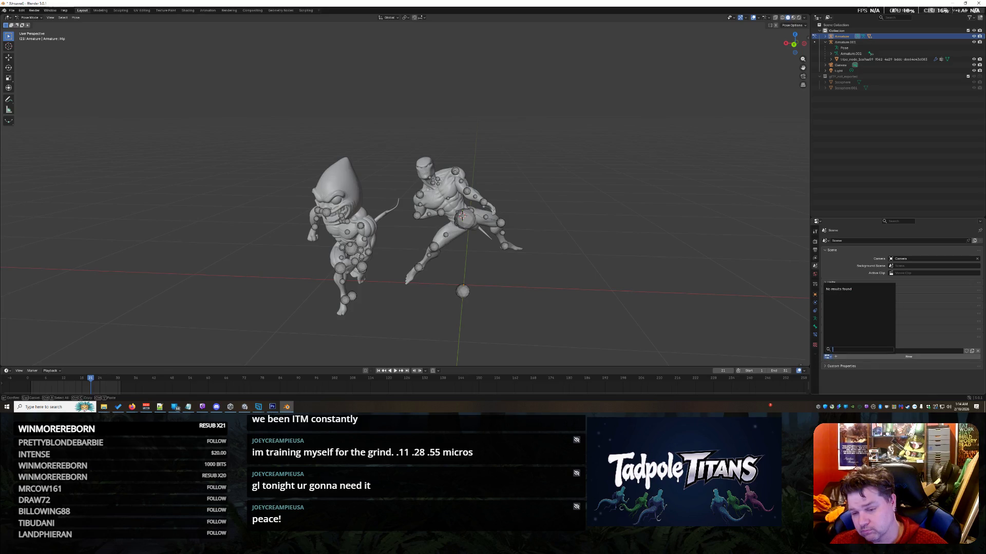
pyautogui.press('Return')
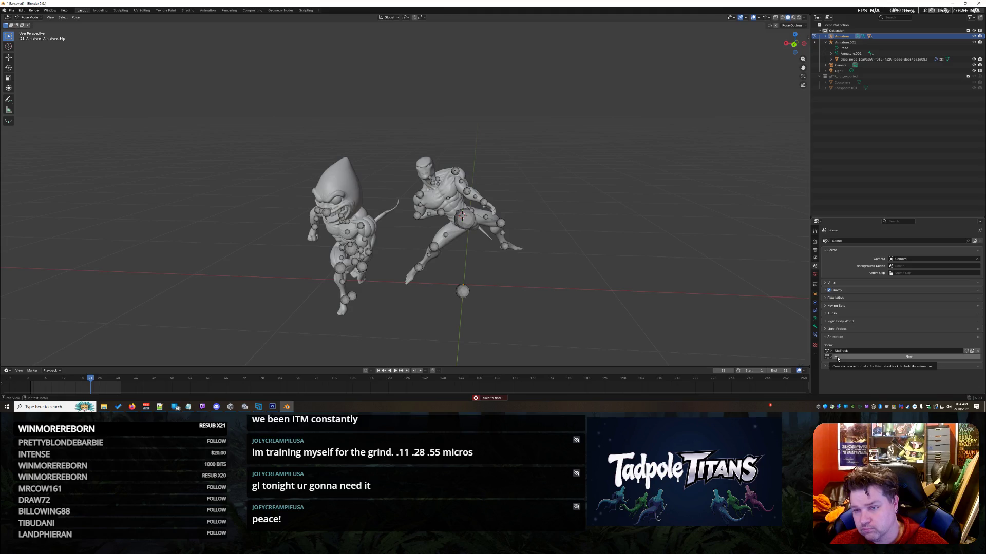
pyautogui.click(837, 359)
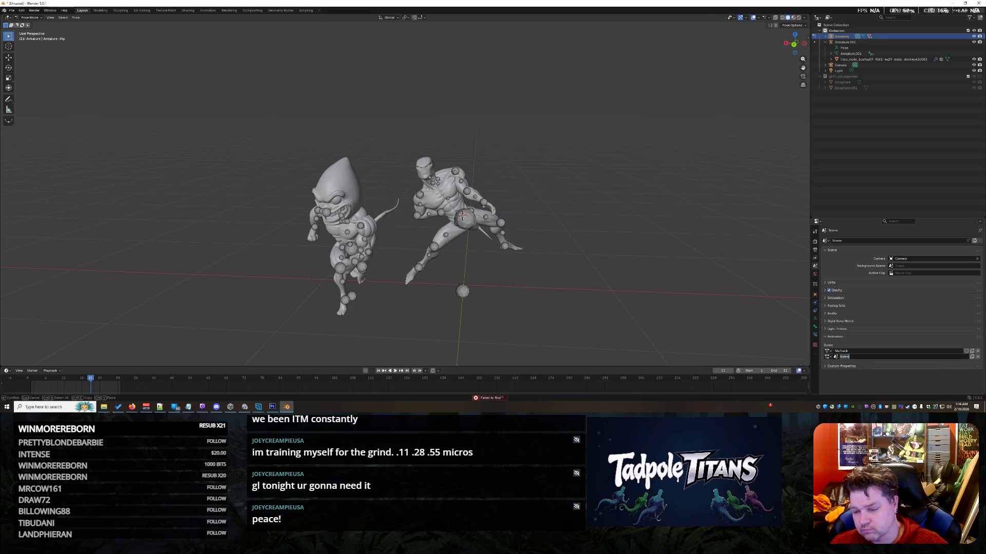
pyautogui.click(977, 352)
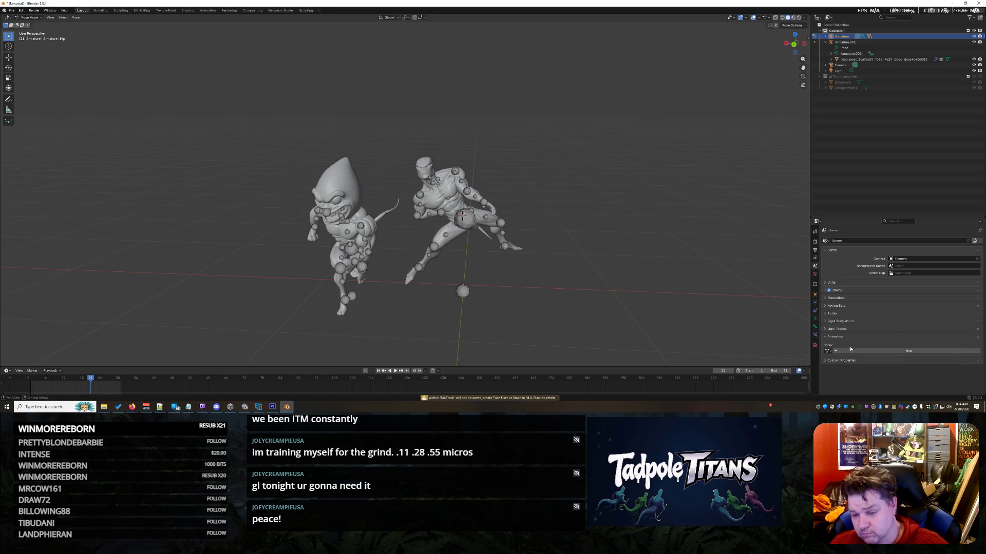
pyautogui.click(815, 296)
pyautogui.scroll(-1, 847, 311)
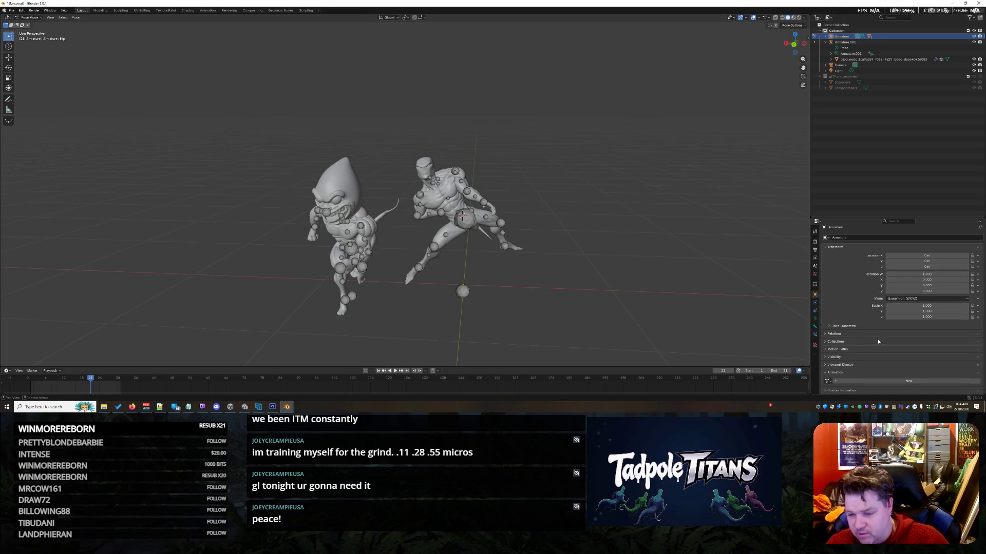
# Step: Assign the NlaTrack action to the first armature using the Armature.001 slot
pyautogui.click(827, 381)
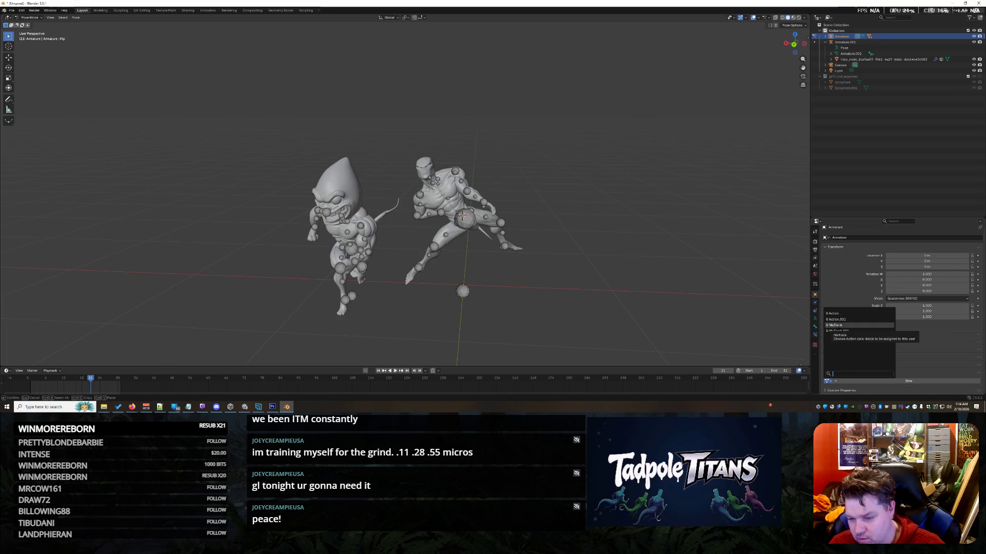
pyautogui.click(836, 326)
pyautogui.scroll(-2, 866, 362)
pyautogui.click(827, 381)
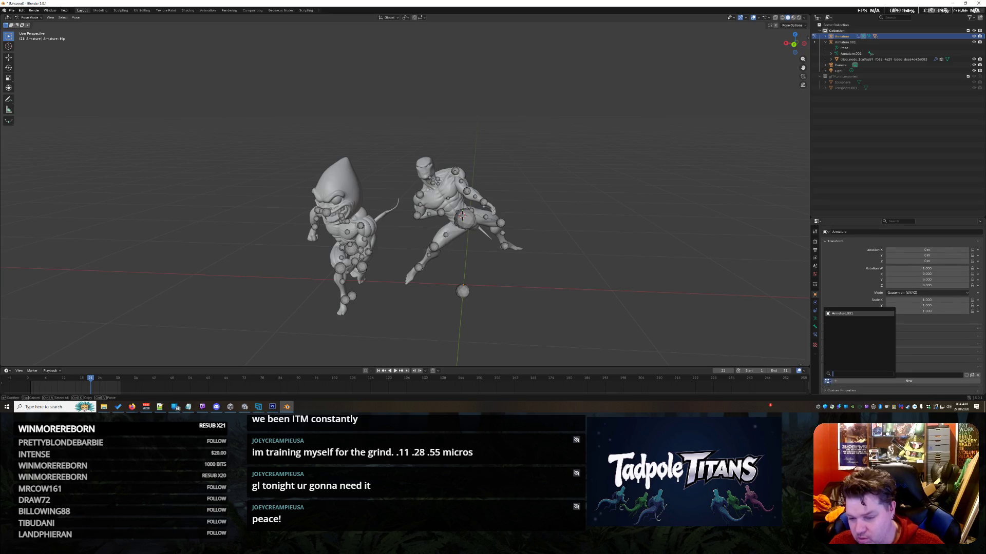
pyautogui.click(840, 314)
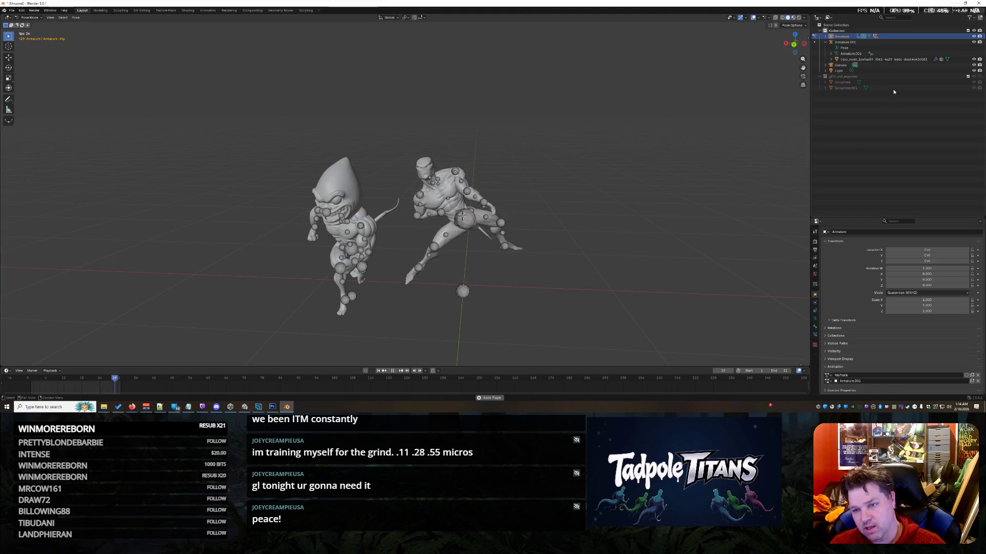
# Step: Select Armature.001 and display its properties
pyautogui.click(851, 43)
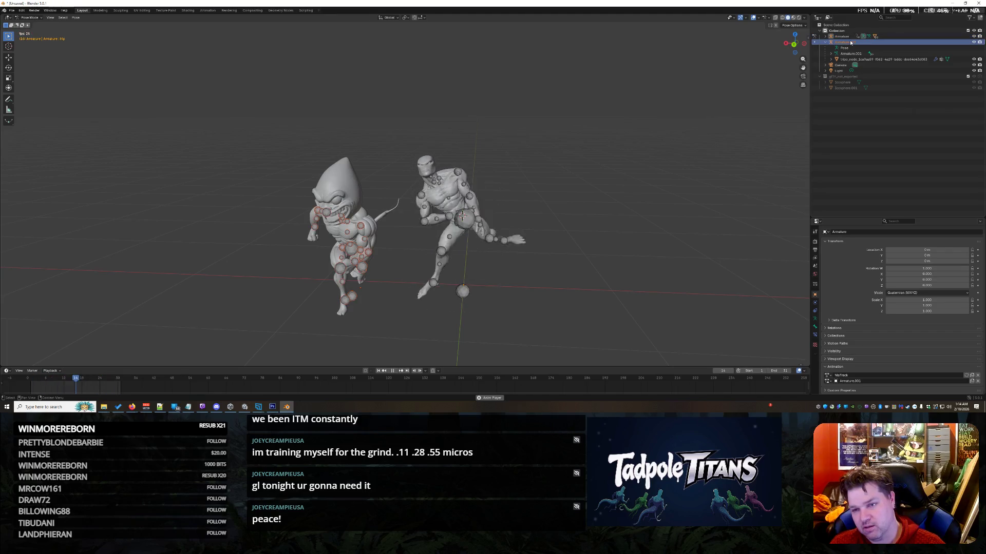
pyautogui.click(841, 47)
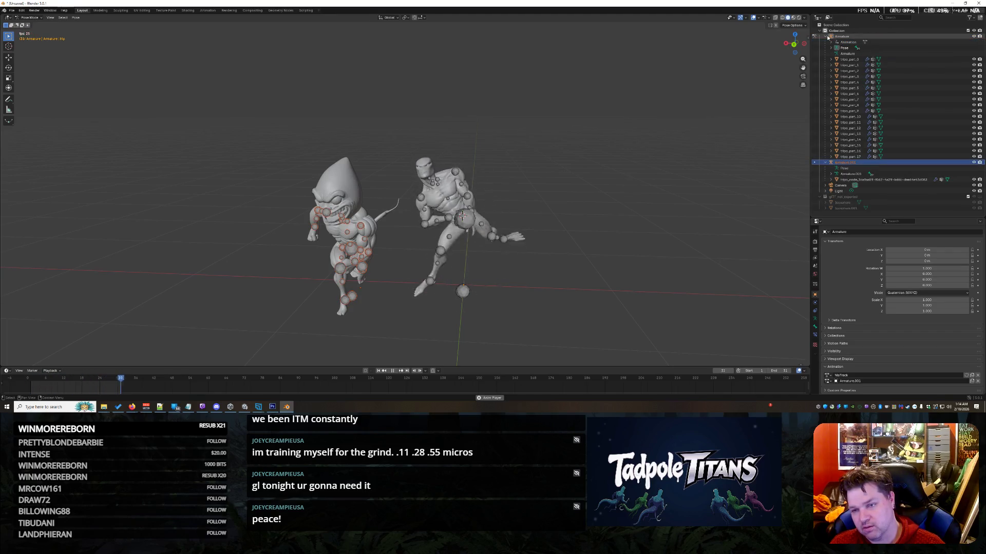
pyautogui.click(840, 47)
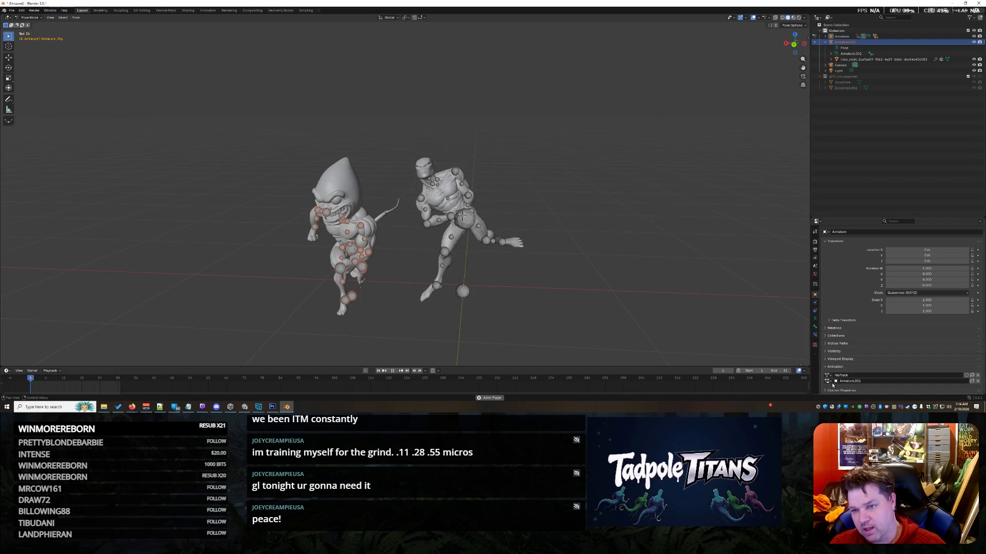
pyautogui.rightClick(840, 42)
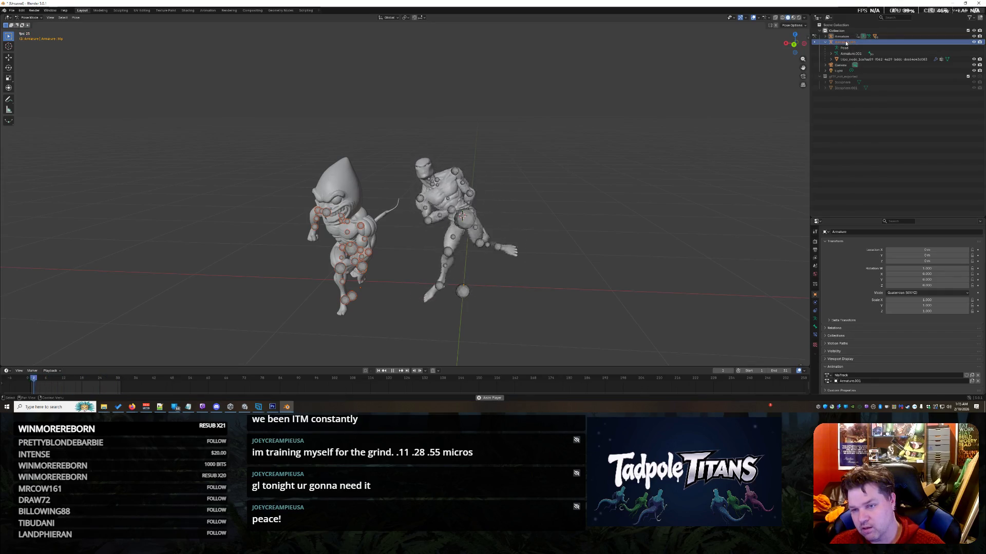
pyautogui.rightClick(847, 43)
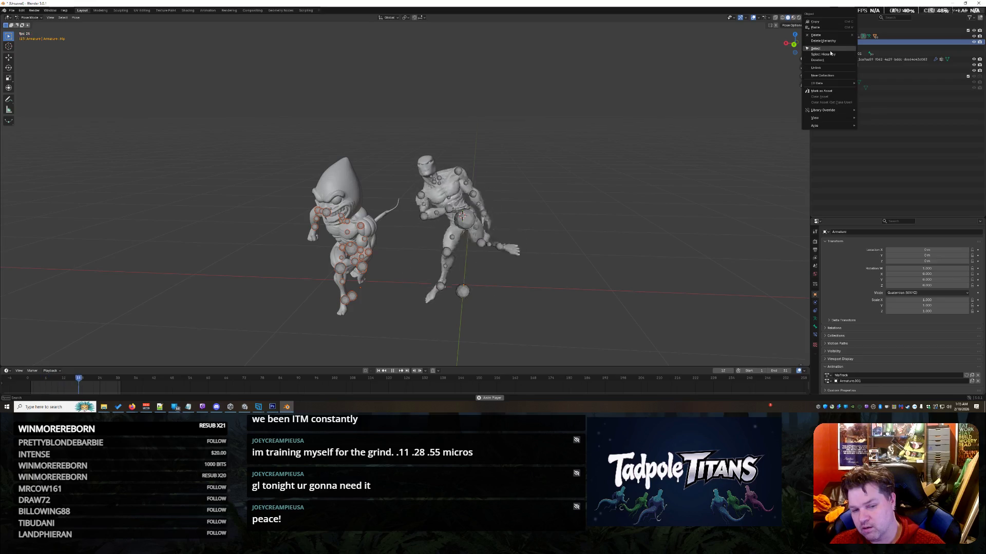
pyautogui.click(830, 53)
pyautogui.rightClick(839, 37)
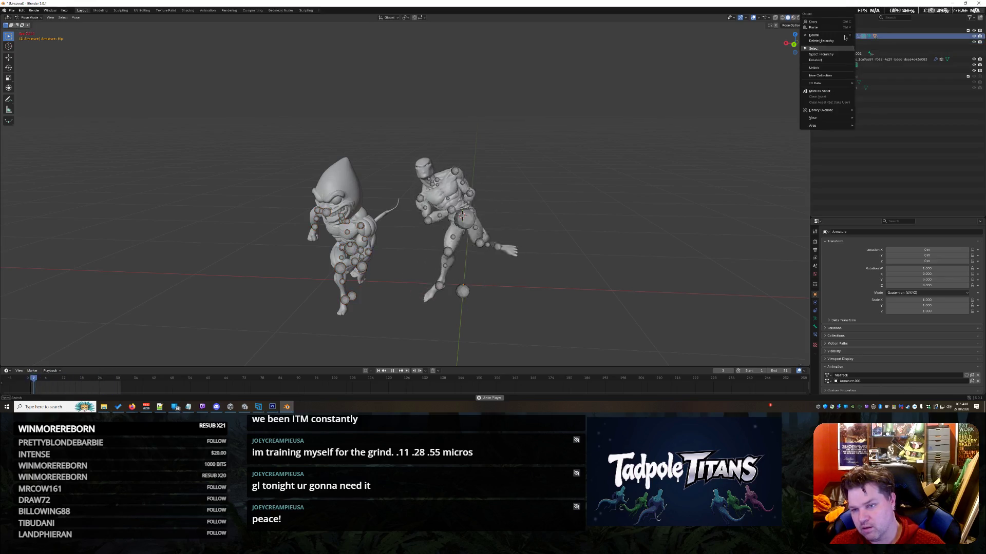
pyautogui.click(837, 54)
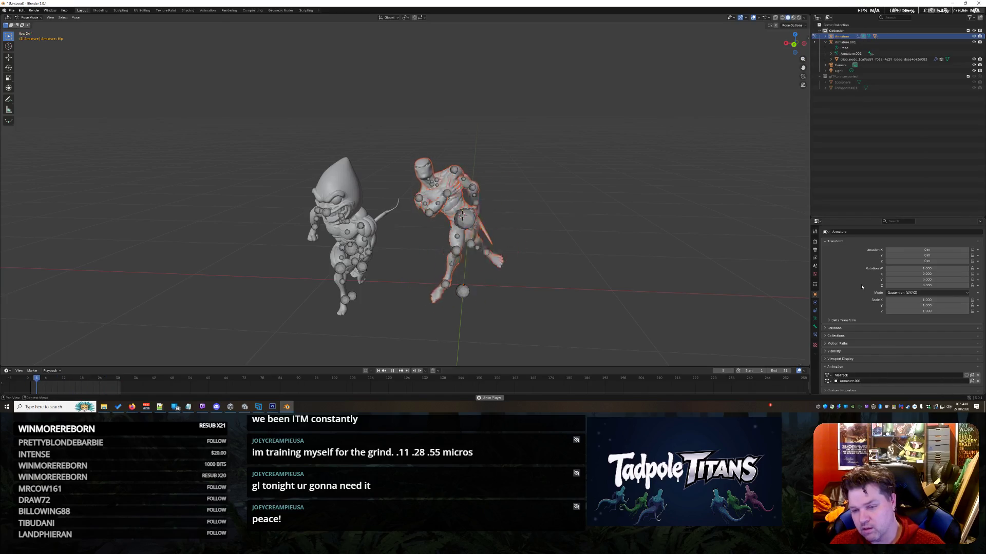
pyautogui.click(825, 231)
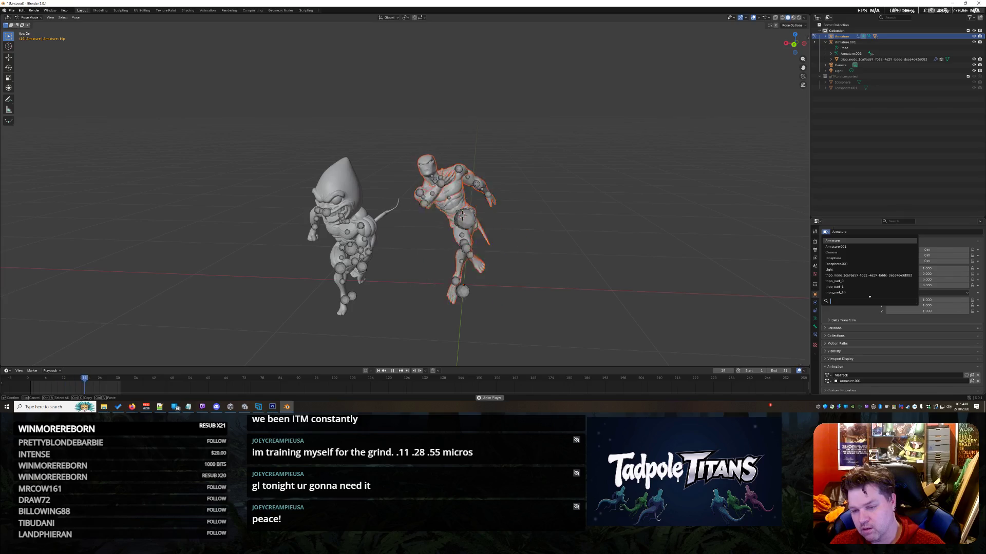
pyautogui.click(845, 247)
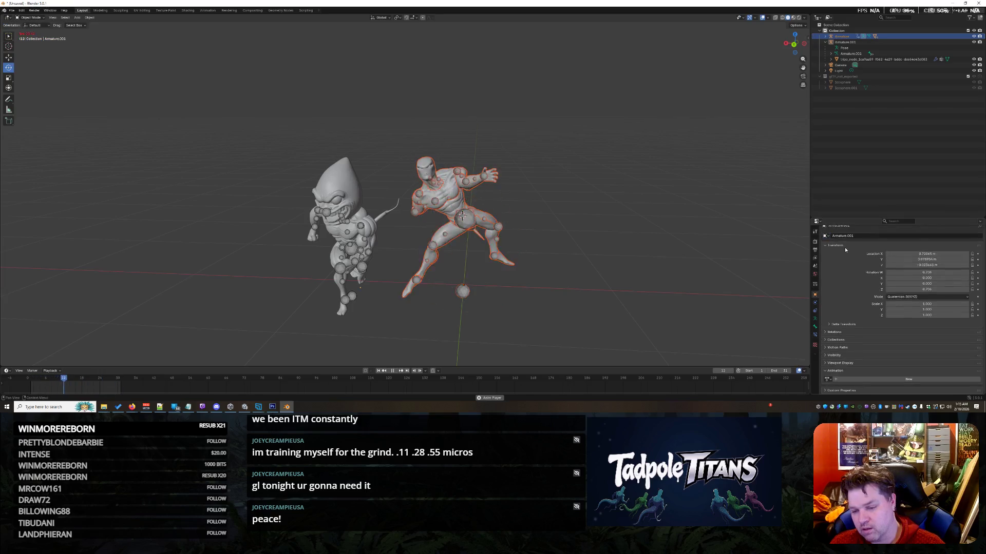
# Step: Assign NlaTrack.001 to Armature.001 and view both creatures in the Texture Paint workspace
pyautogui.click(828, 381)
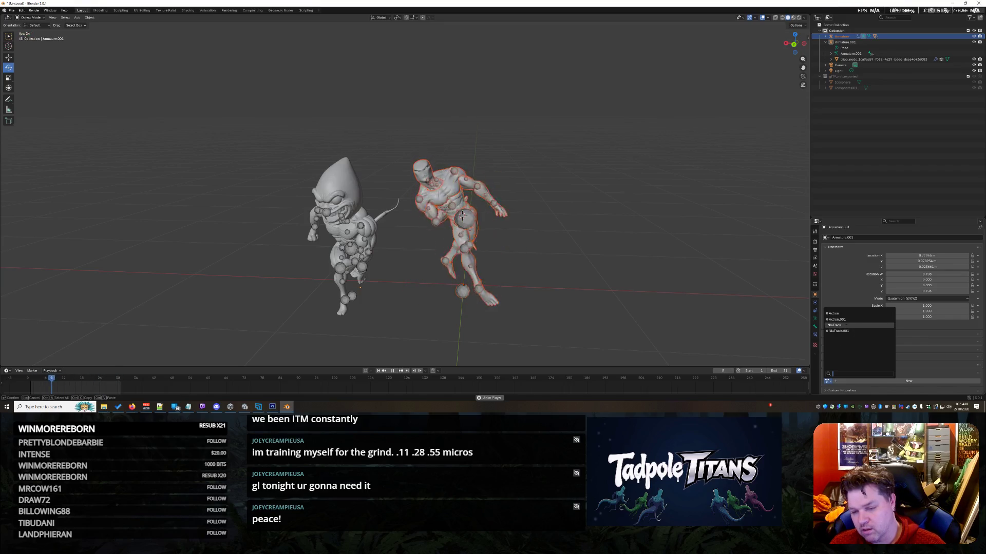
pyautogui.click(837, 331)
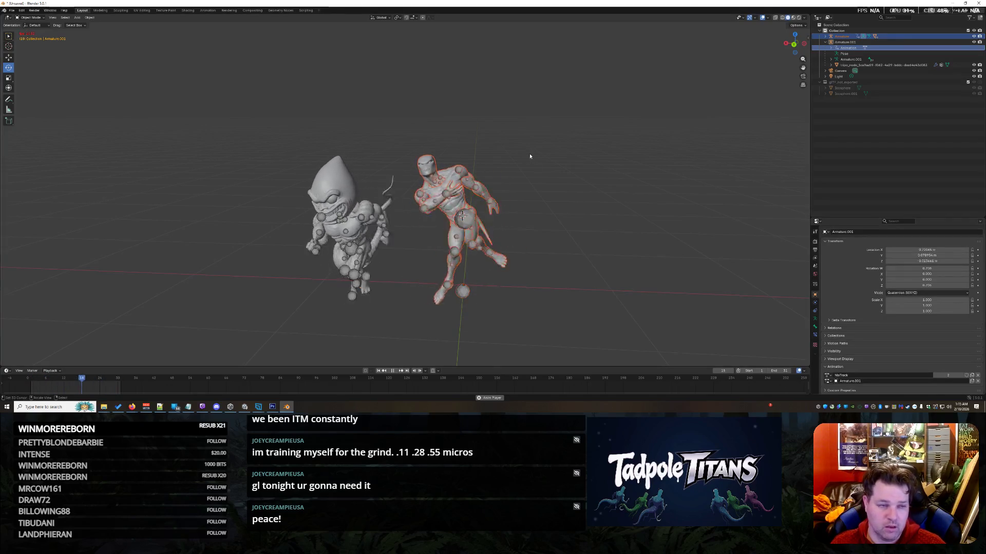
pyautogui.click(166, 10)
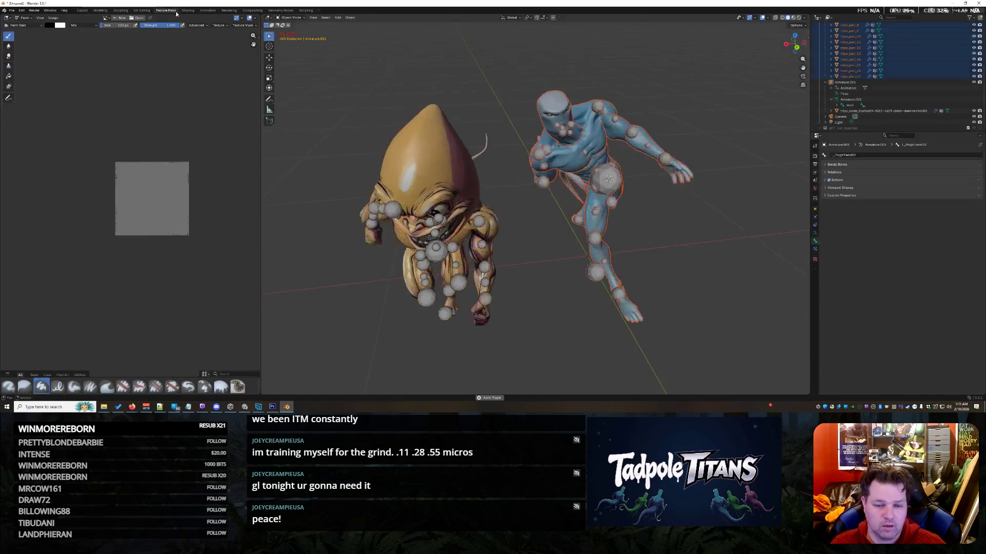
pyautogui.click(654, 222)
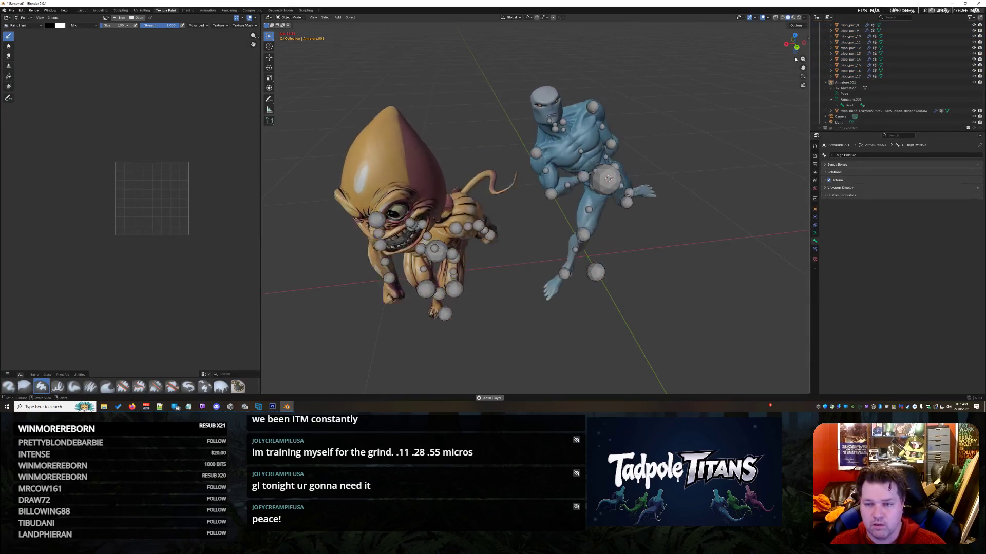
pyautogui.moveTo(800, 46)
pyautogui.mouseDown()
pyautogui.moveTo(800, 32)
pyautogui.moveTo(804, 80)
pyautogui.mouseUp()
pyautogui.scroll(-5, 704, 205)
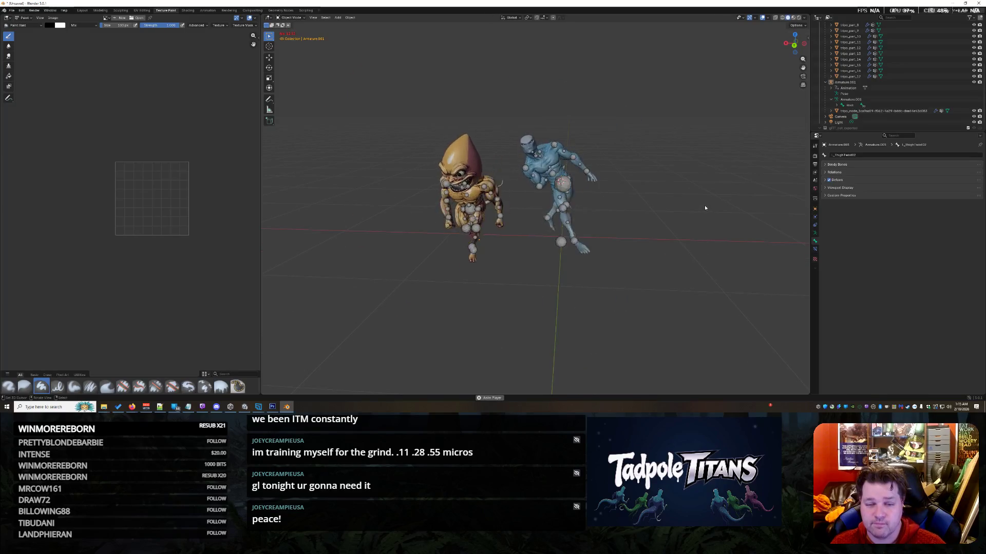
pyautogui.scroll(4, 704, 205)
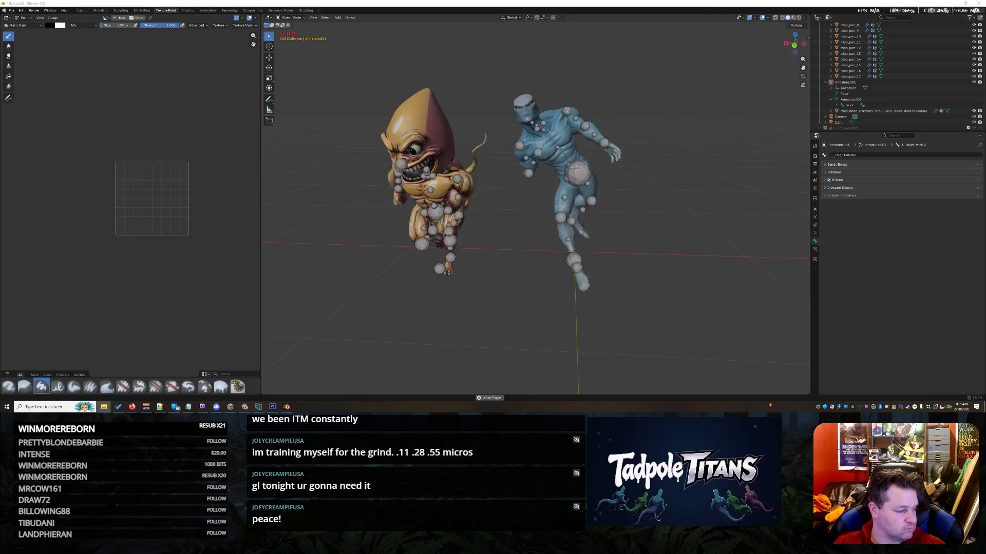
pyautogui.moveTo(692, 281)
pyautogui.mouseDown()
pyautogui.moveTo(675, 262)
pyautogui.moveTo(662, 395)
pyautogui.mouseUp()
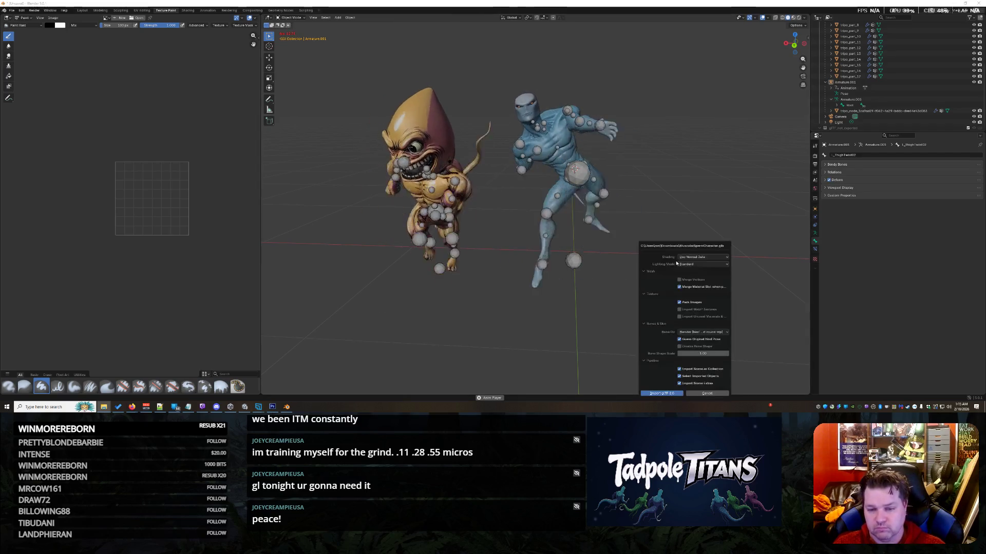
pyautogui.click(657, 392)
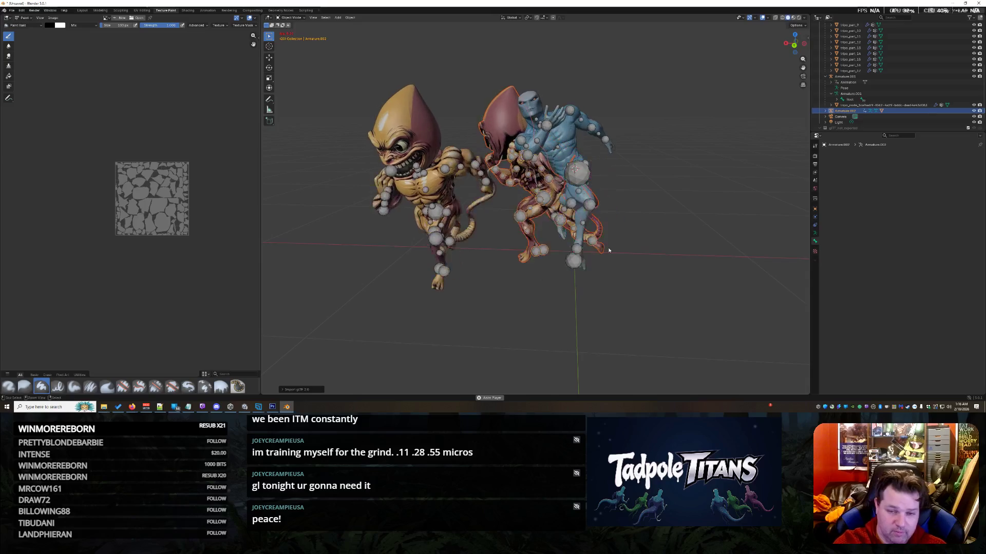
pyautogui.hotkey('ctrl', 'z')
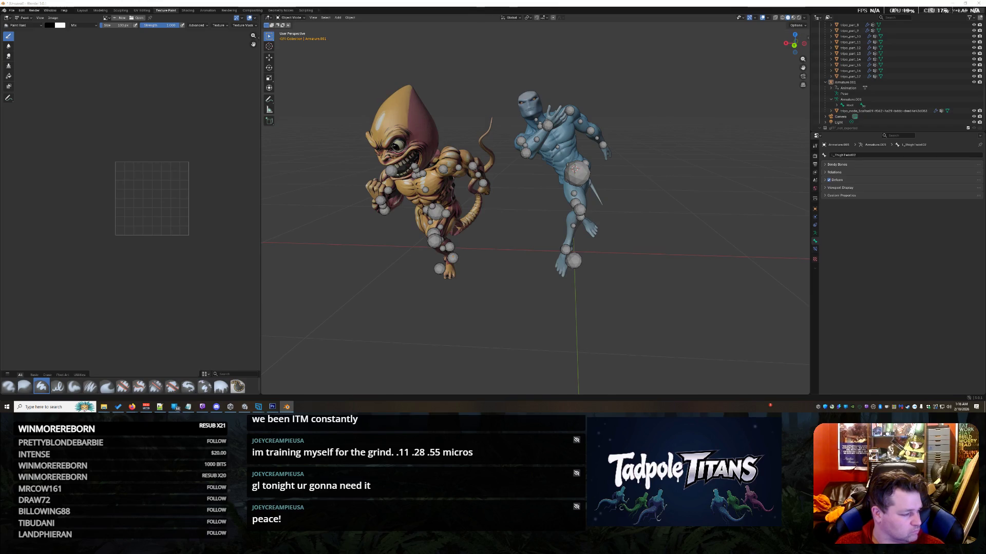
pyautogui.moveTo(985, 292); pyautogui.dragTo(655, 291)
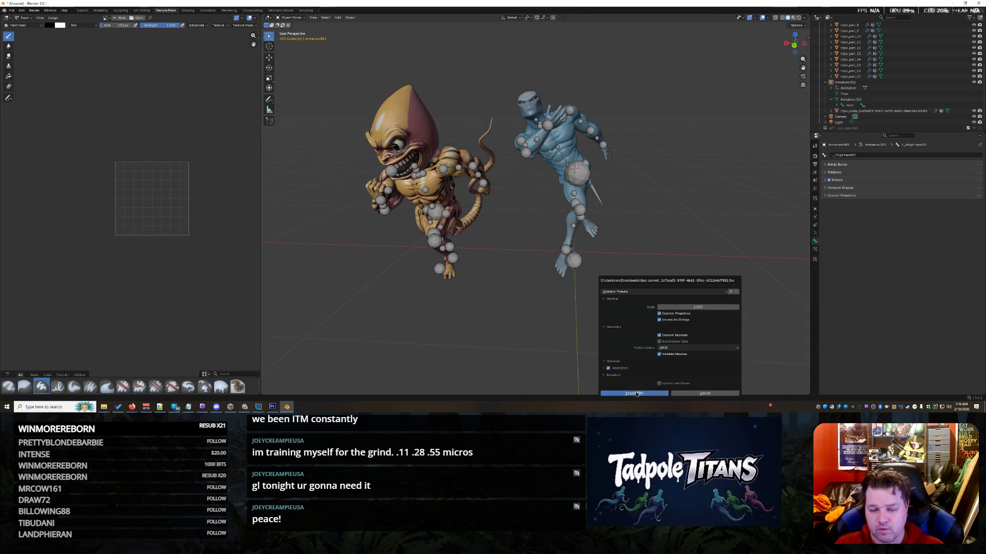
# Step: Import the FBX character, move it right of the creatures, and rotate it about Z to face forward
pyautogui.click(635, 393)
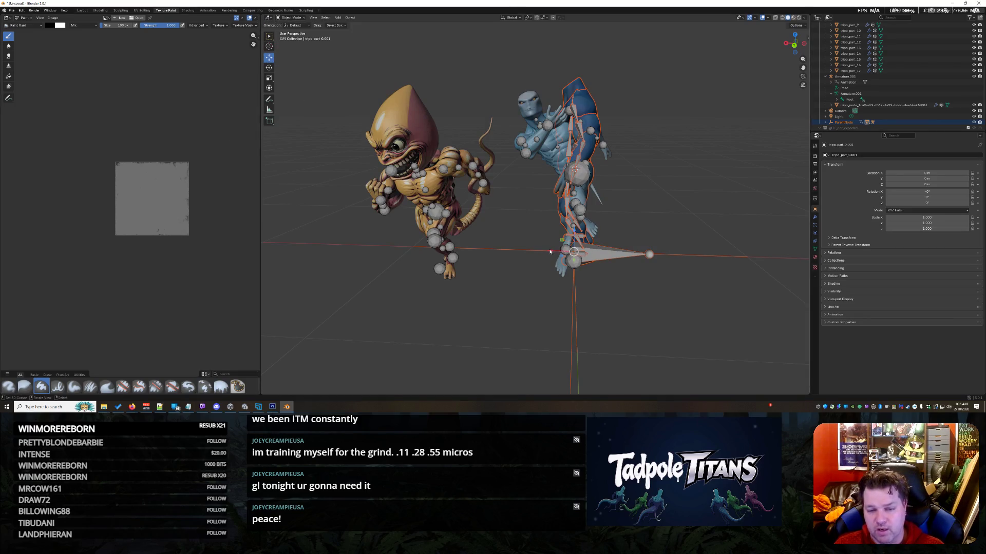
pyautogui.press('g')
pyautogui.click(732, 296)
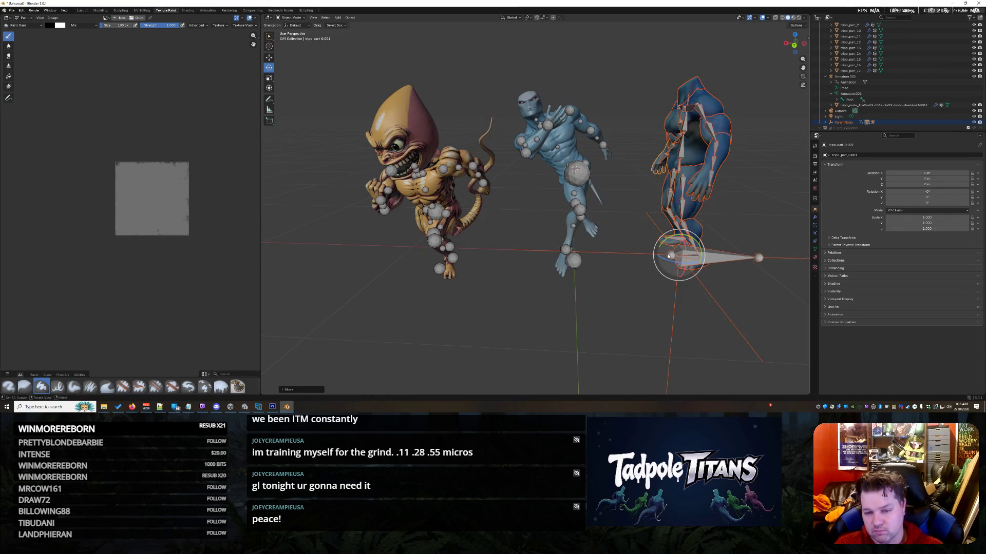
pyautogui.press('r')
pyautogui.press('z')
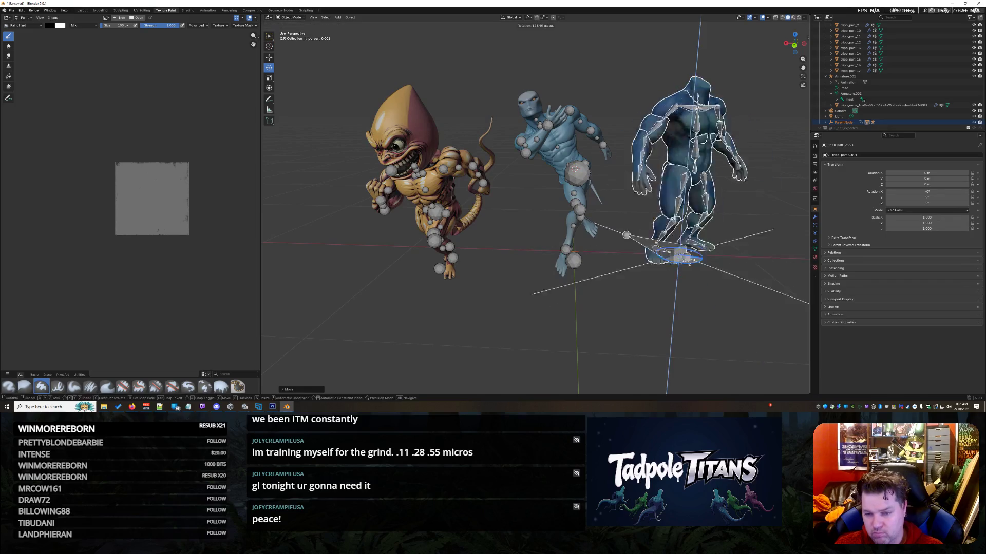
pyautogui.click(671, 297)
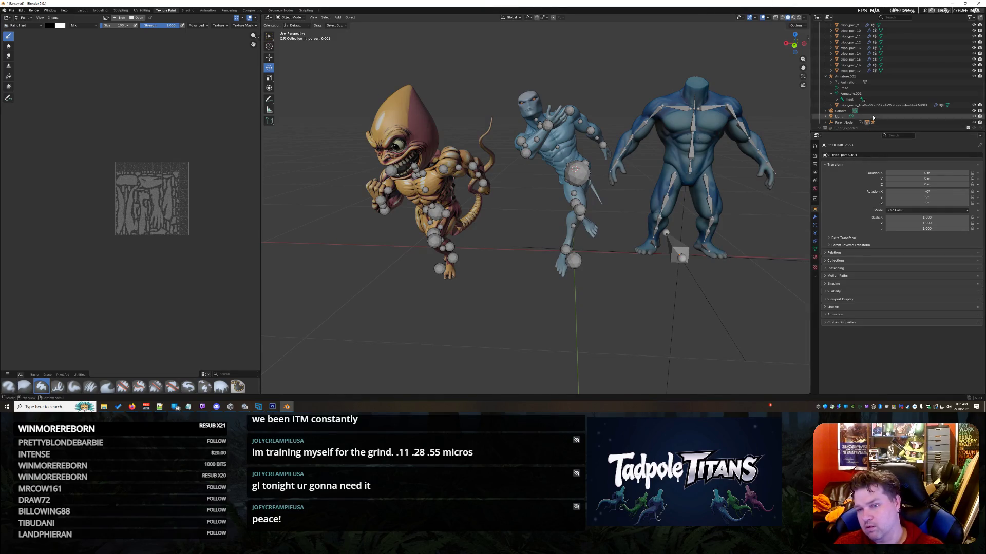
# Step: Collapse both armatures, inspect ParentNode's Animation showing NlaTrack.002, then switch to the Layout workspace
pyautogui.scroll(6, 859, 56)
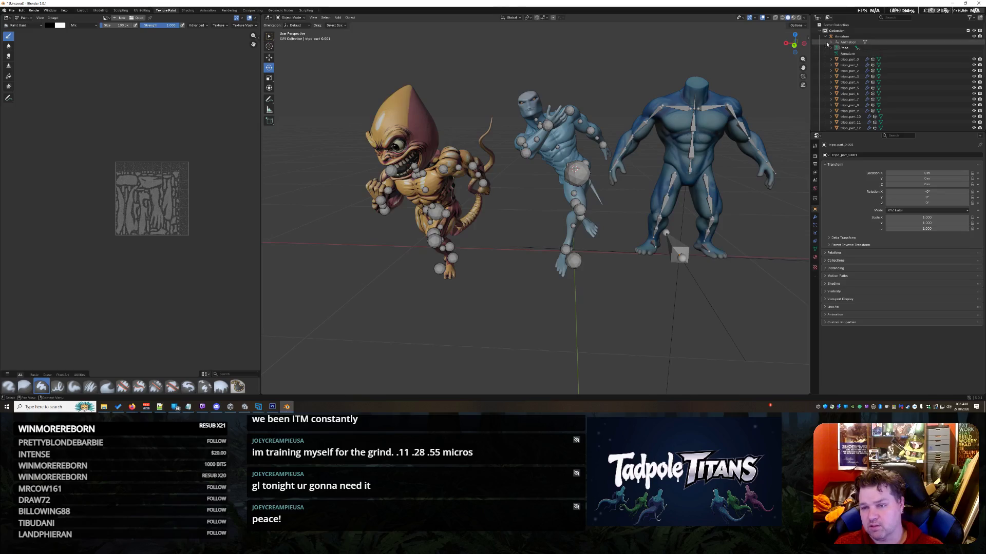
pyautogui.click(825, 36)
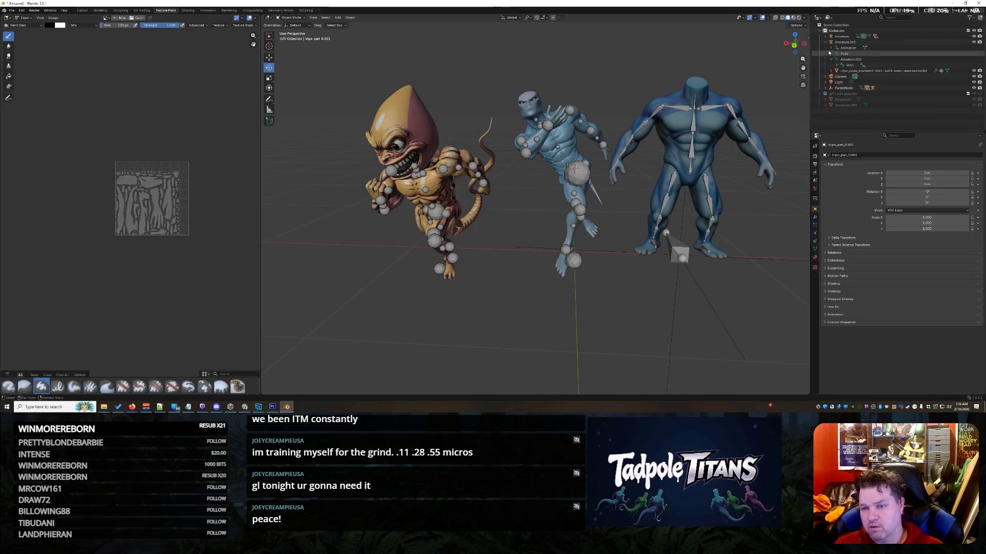
pyautogui.click(825, 42)
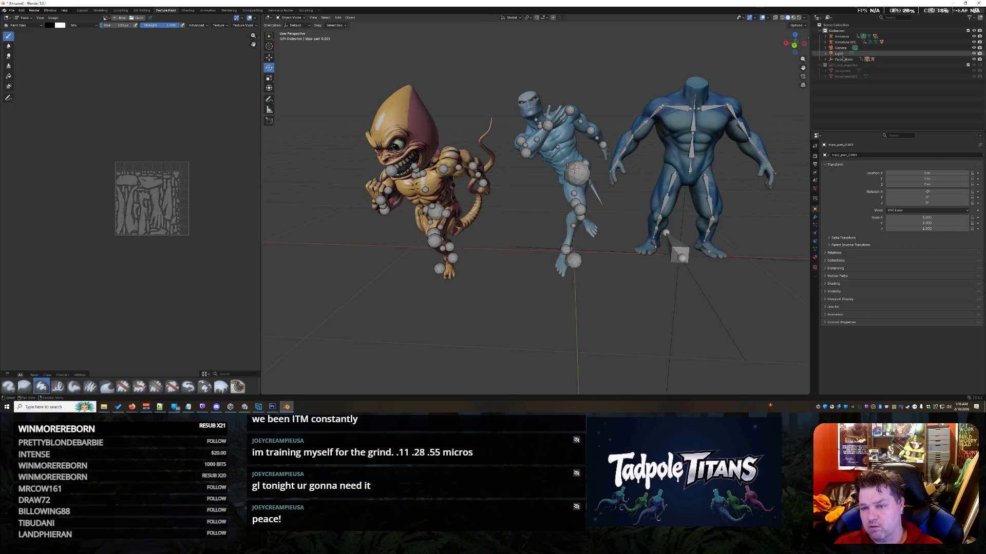
pyautogui.click(840, 59)
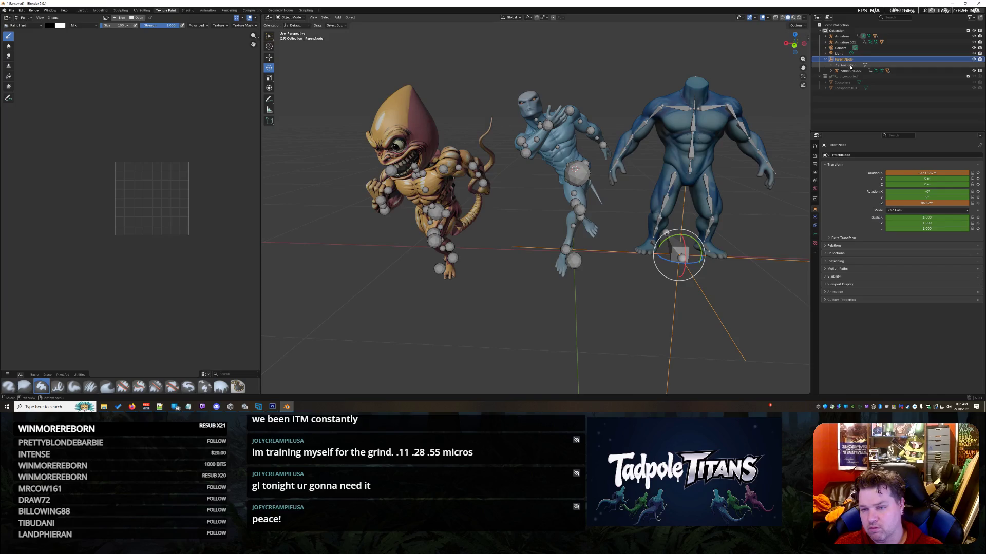
pyautogui.click(854, 66)
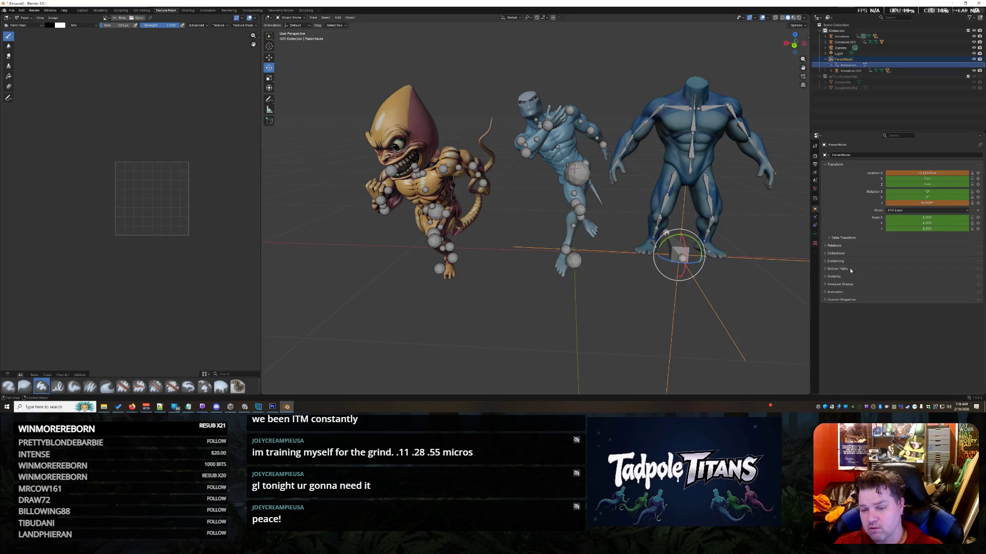
pyautogui.click(824, 292)
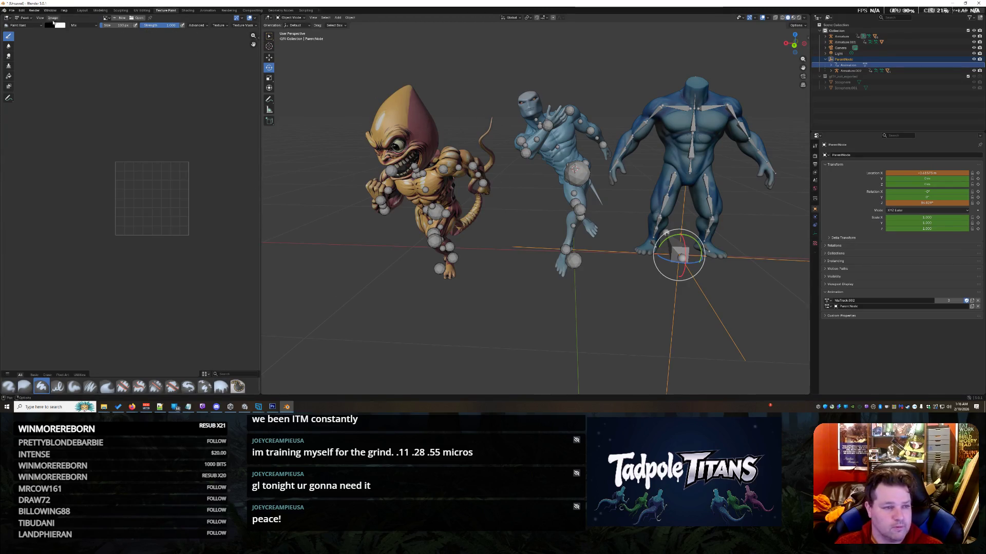
pyautogui.click(23, 18)
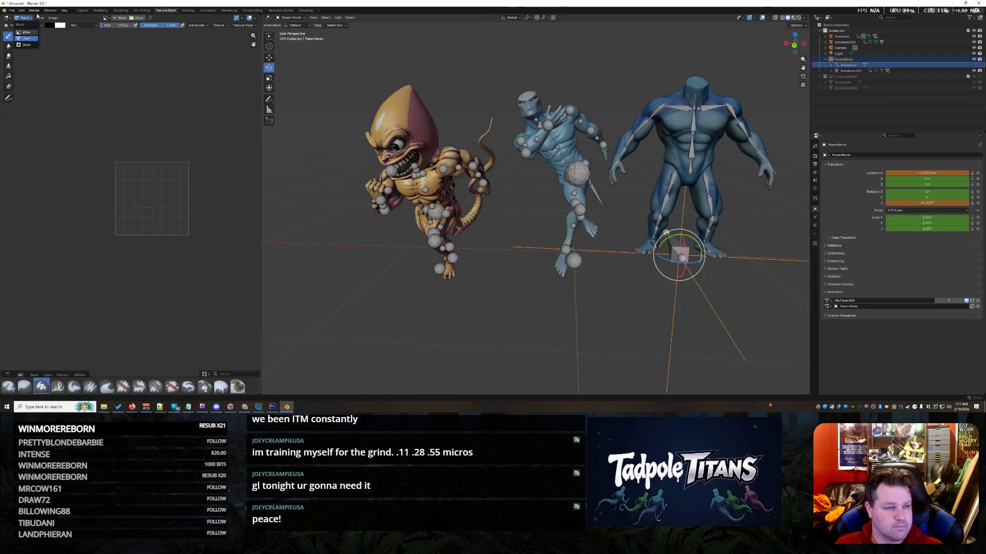
pyautogui.click(83, 10)
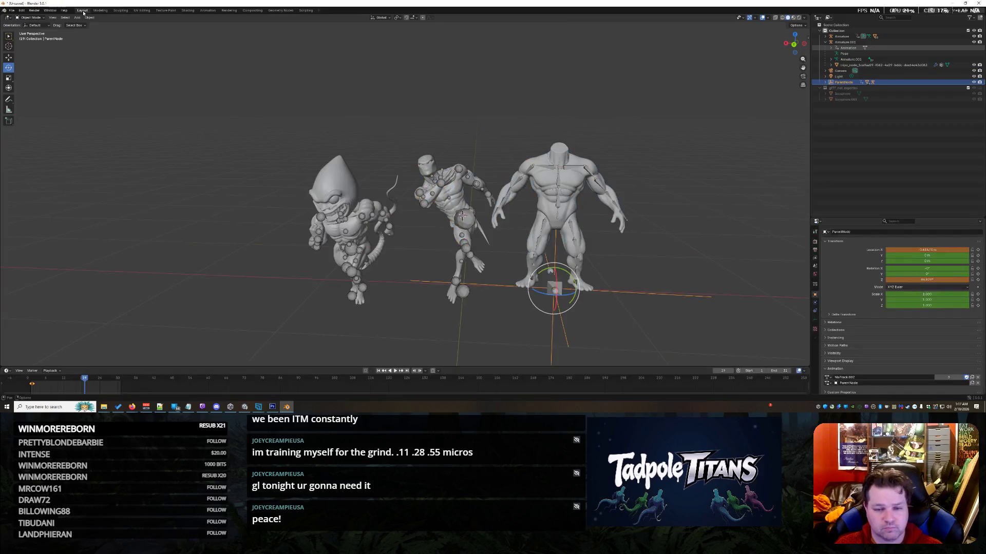
# Step: Play the animation, then clear ParentNode's drivers and unlink its action
pyautogui.click(396, 371)
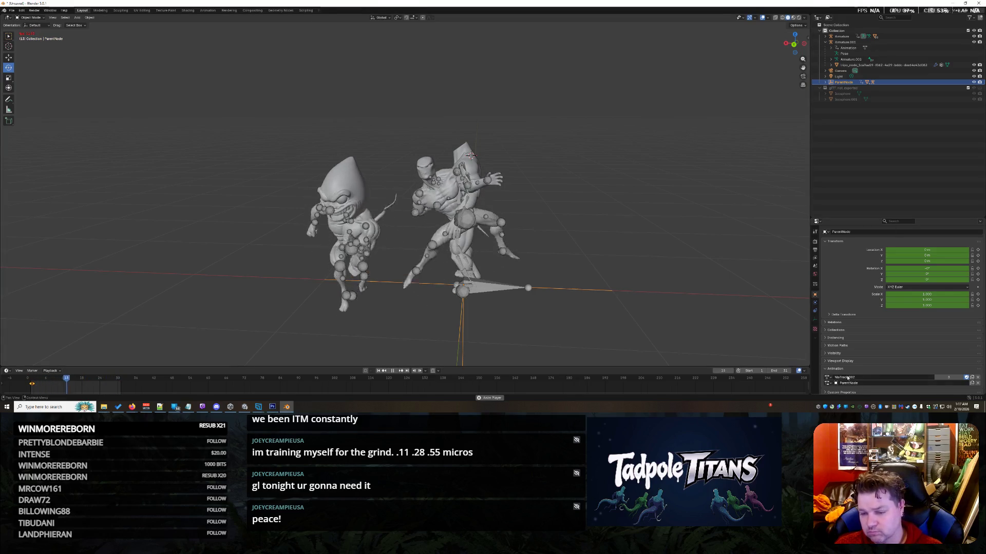
pyautogui.click(825, 82)
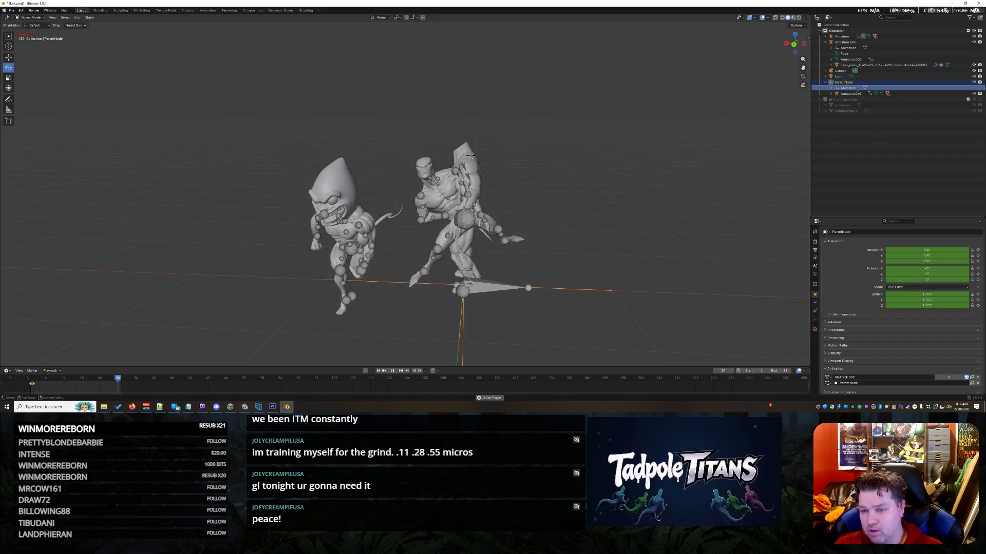
pyautogui.rightClick(844, 88)
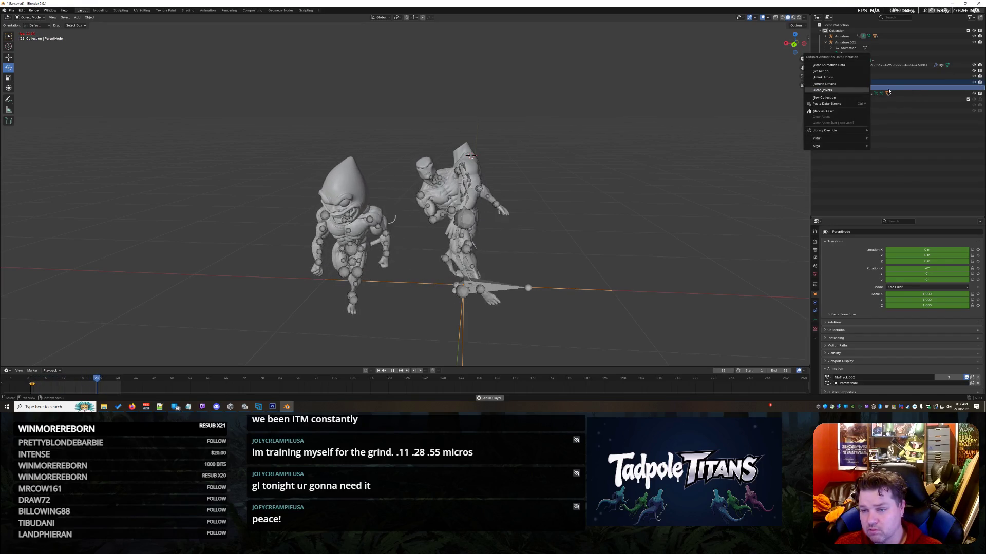
pyautogui.click(852, 90)
pyautogui.click(831, 87)
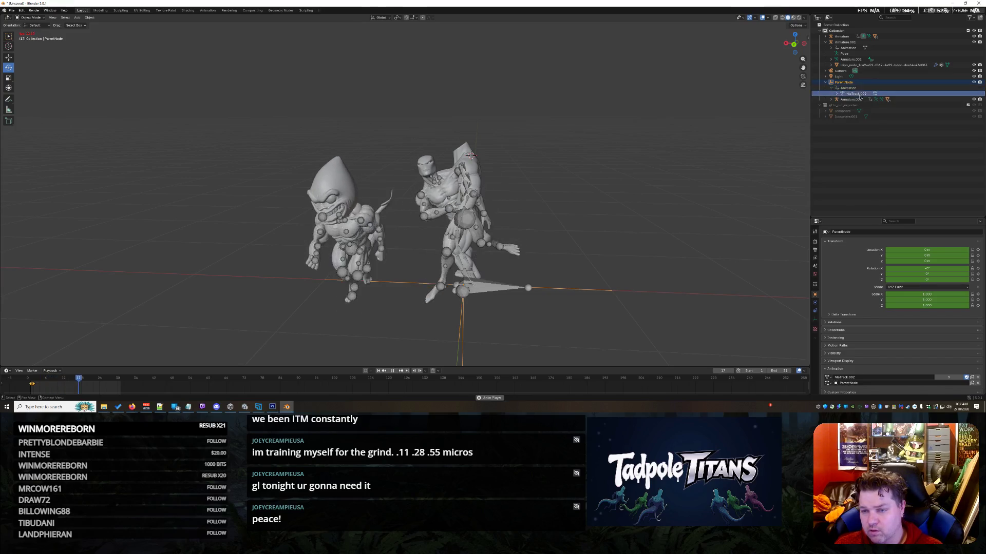
pyautogui.rightClick(859, 94)
pyautogui.click(857, 96)
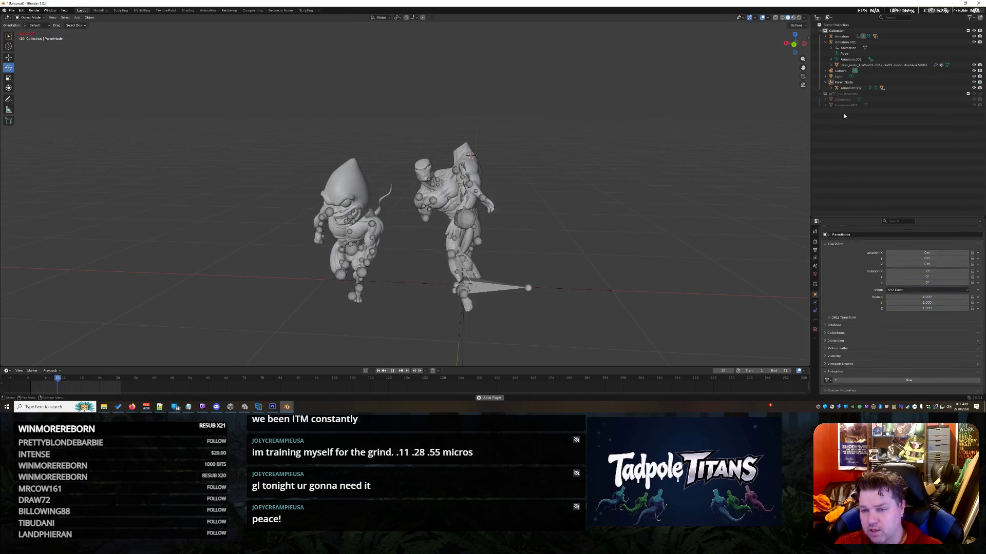
# Step: Select Armature.002, create a new Action.002, then unlink it
pyautogui.click(851, 88)
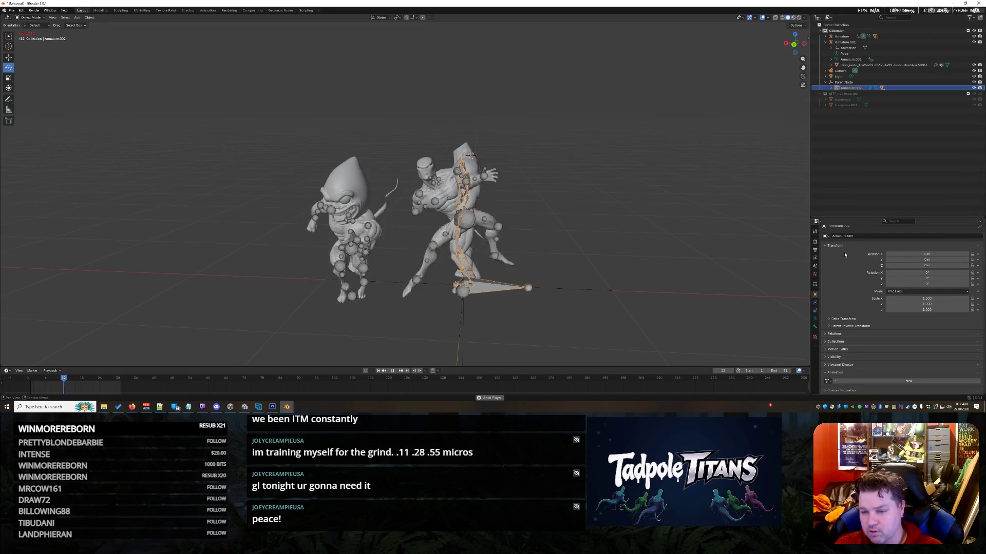
pyautogui.click(835, 383)
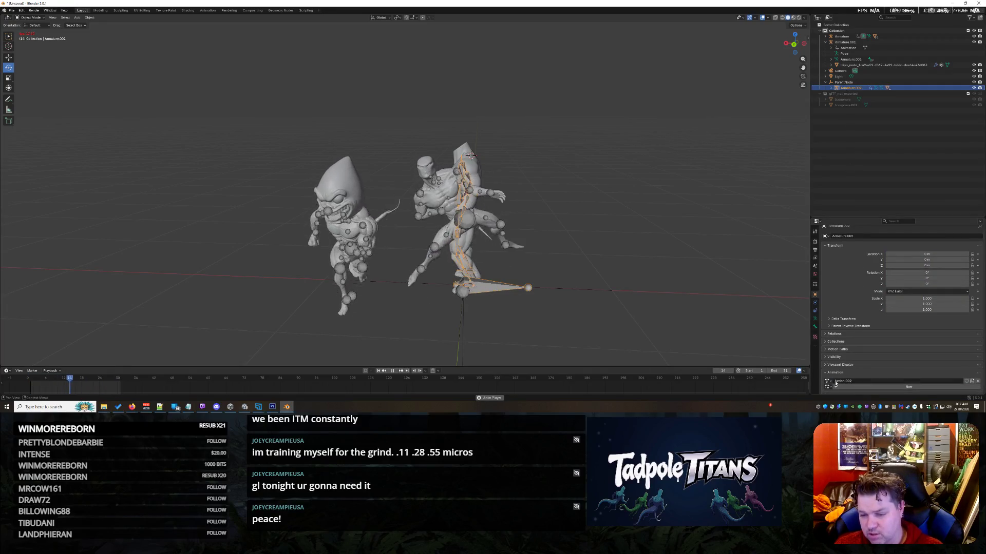
pyautogui.scroll(-1, 905, 341)
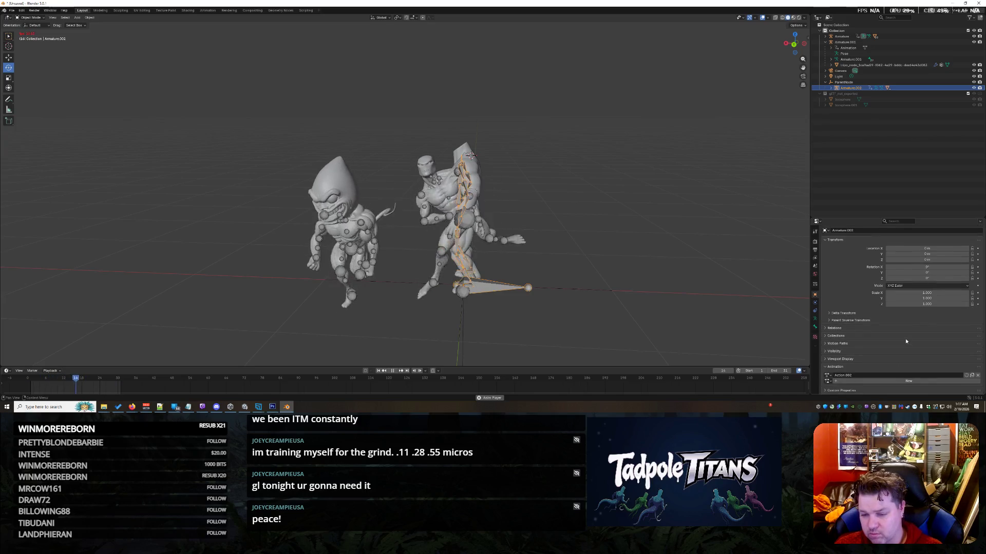
pyautogui.click(827, 376)
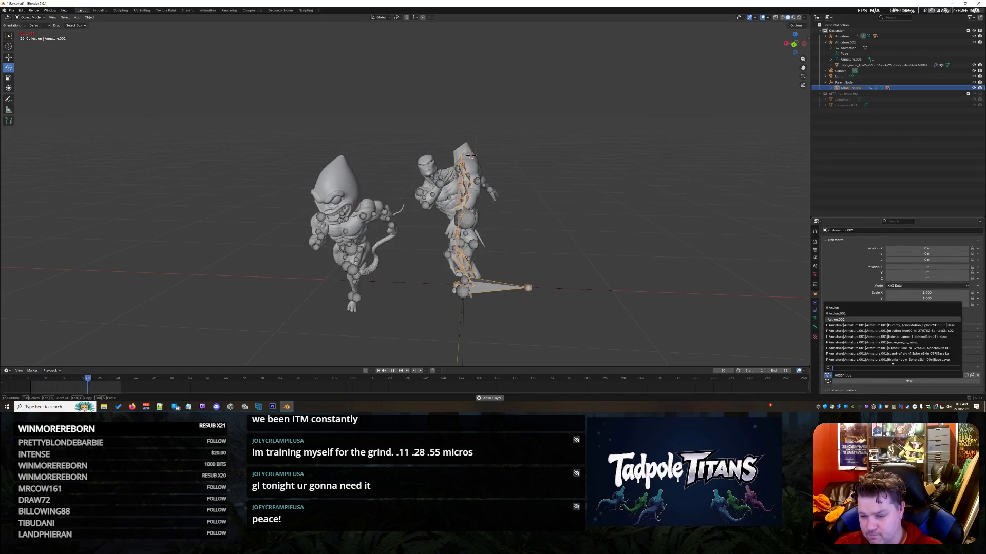
pyautogui.press('Down')
pyautogui.press('Down')
pyautogui.press('Down')
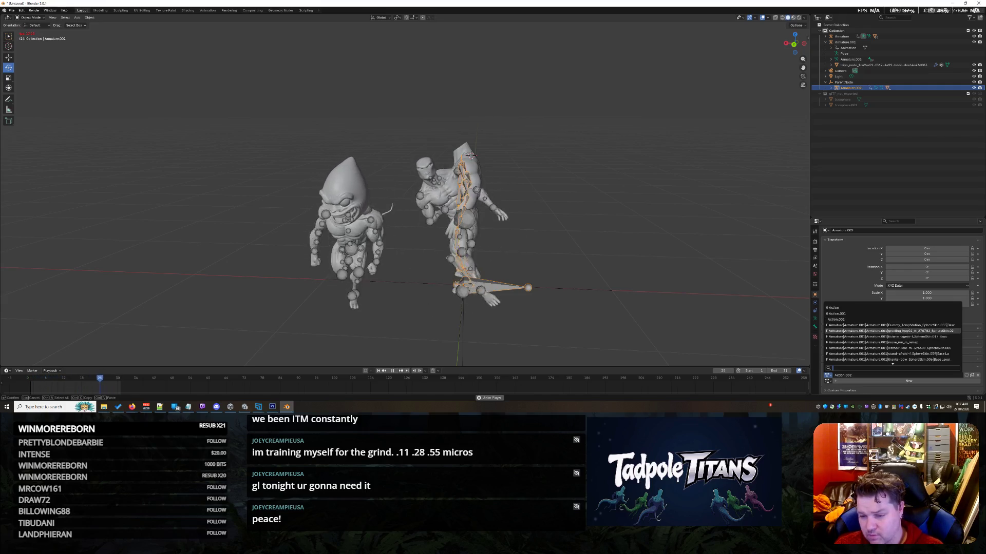
pyautogui.click(963, 347)
pyautogui.click(977, 375)
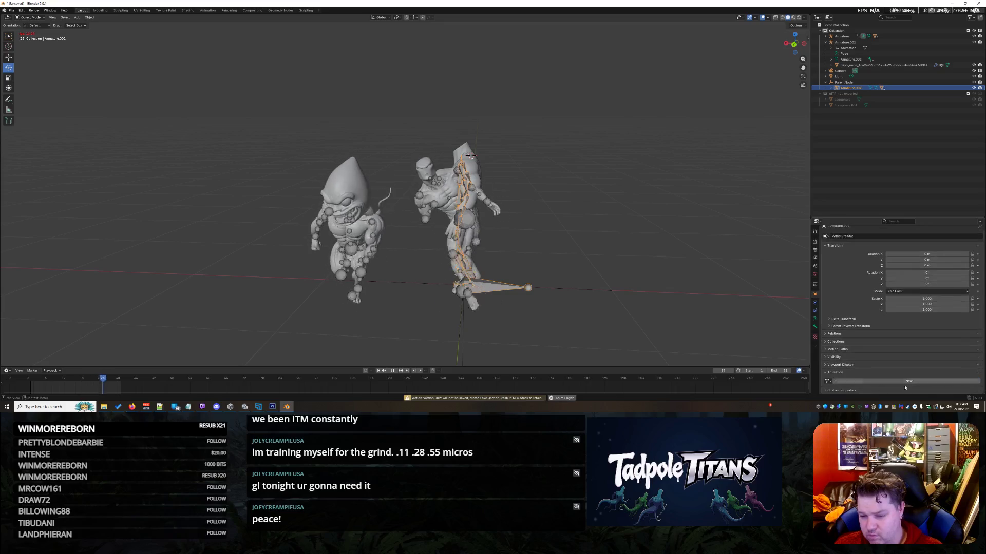
# Step: Assign the Armature|NlaTrack.001 action to the Armature.002 rig
pyautogui.click(830, 382)
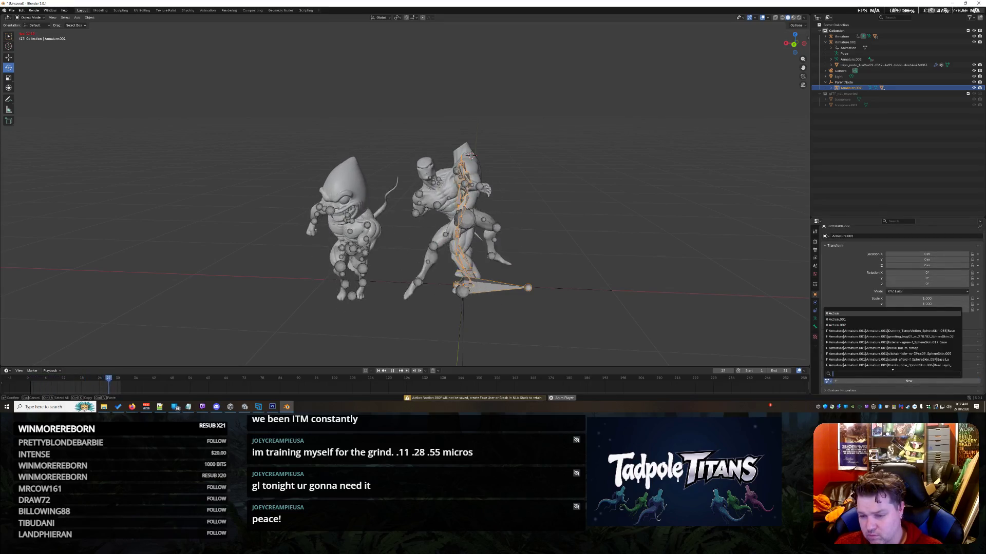
pyautogui.scroll(-5, 894, 348)
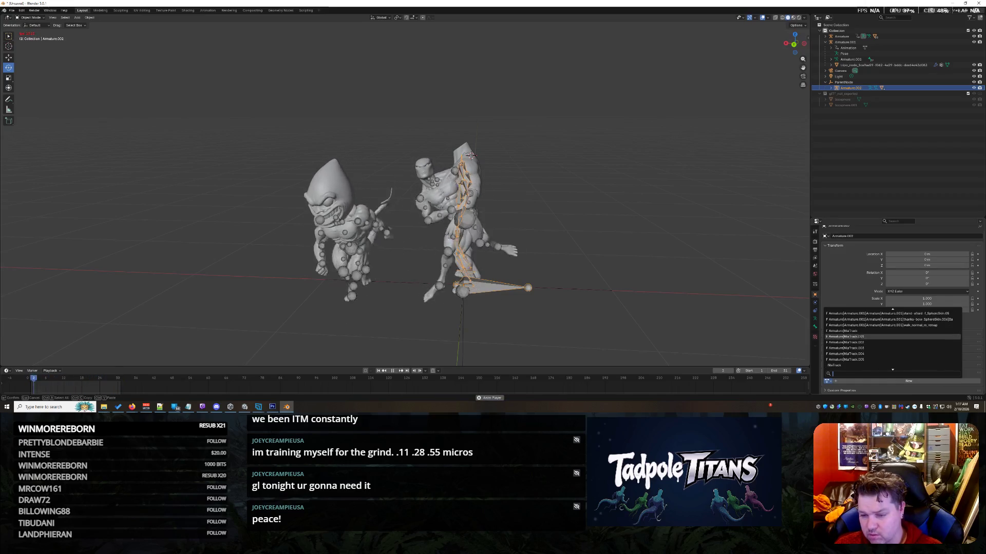
pyautogui.click(847, 337)
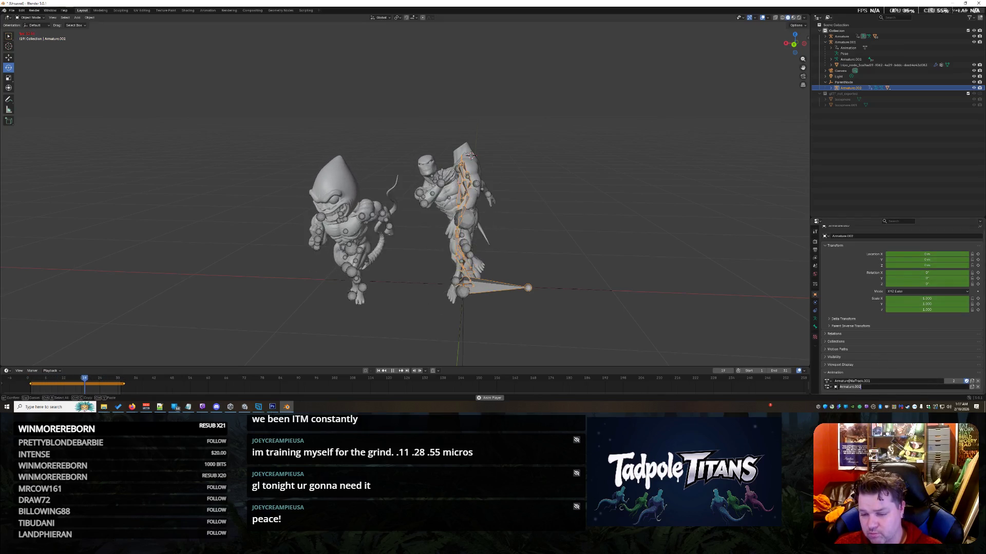
pyautogui.click(827, 387)
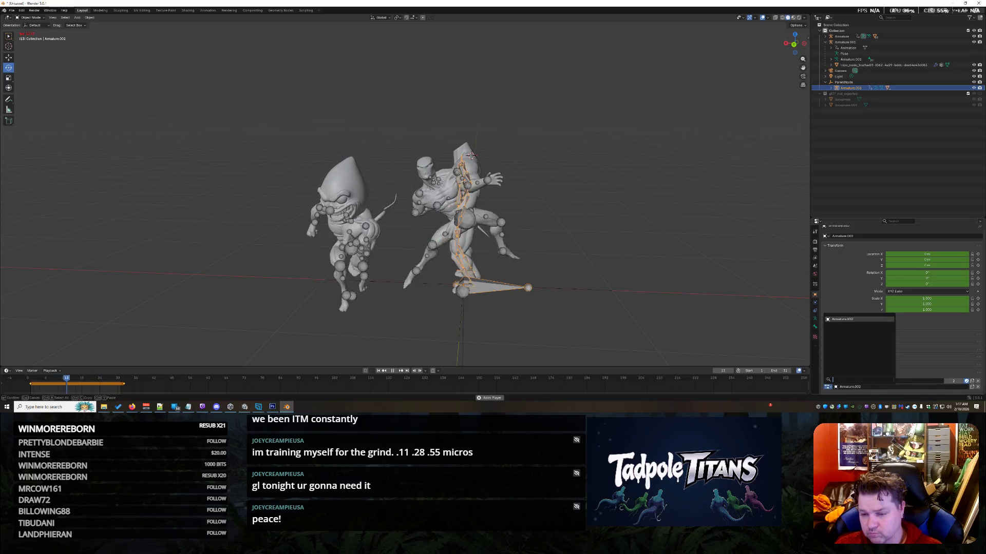
# Step: Switch the armature through Pose Mode into Edit Mode, then open ParentNode's Outliner context menu
pyautogui.press('Escape')
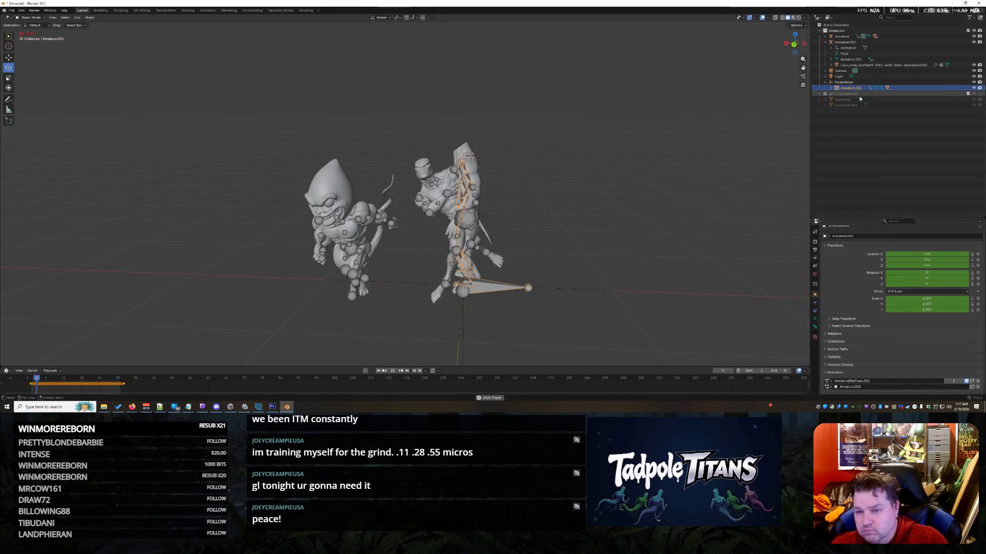
pyautogui.click(832, 88)
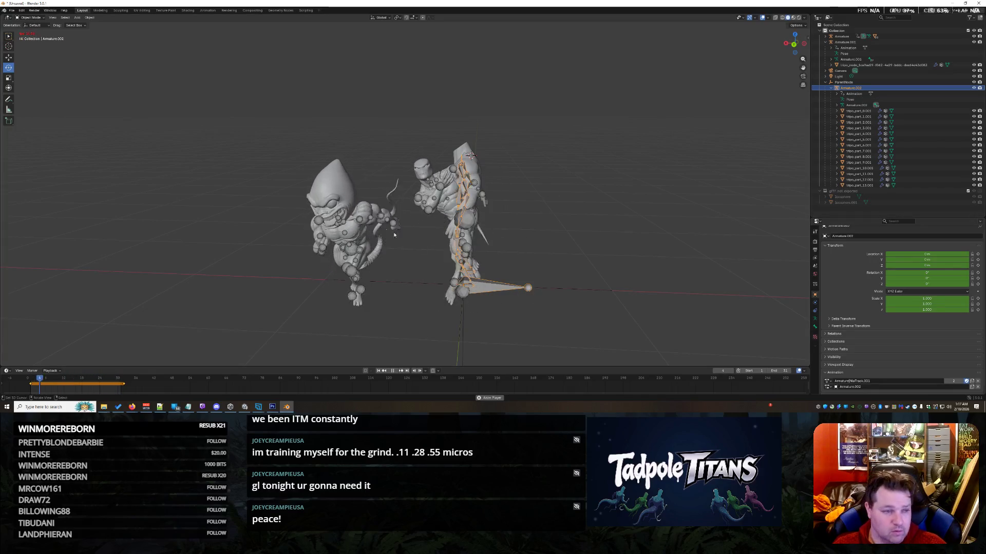
pyautogui.click(34, 19)
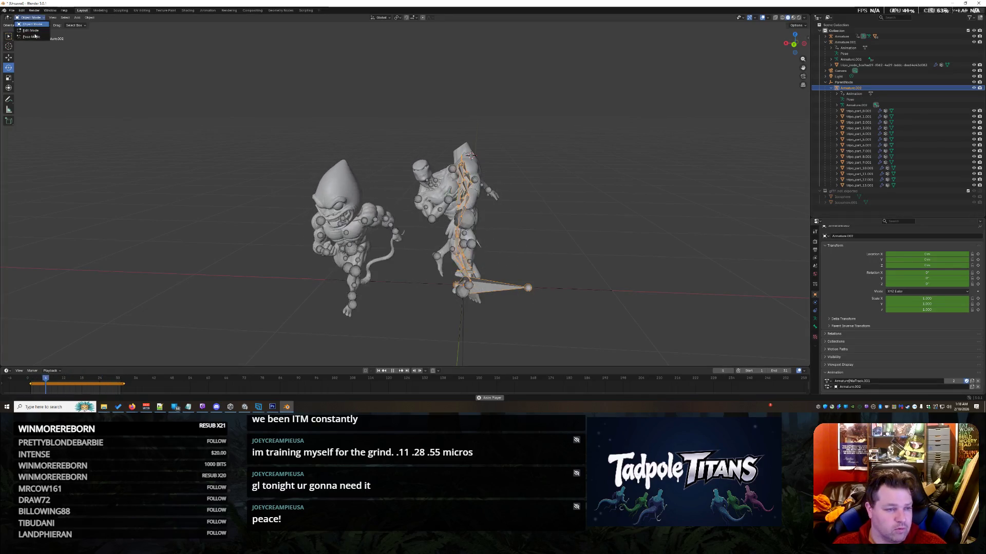
pyautogui.click(32, 37)
pyautogui.click(29, 19)
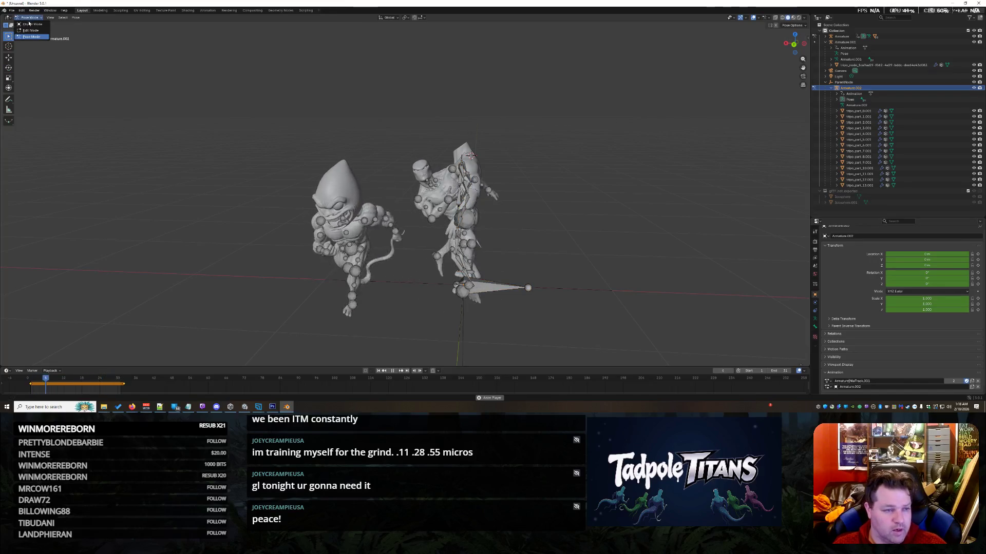
pyautogui.click(32, 31)
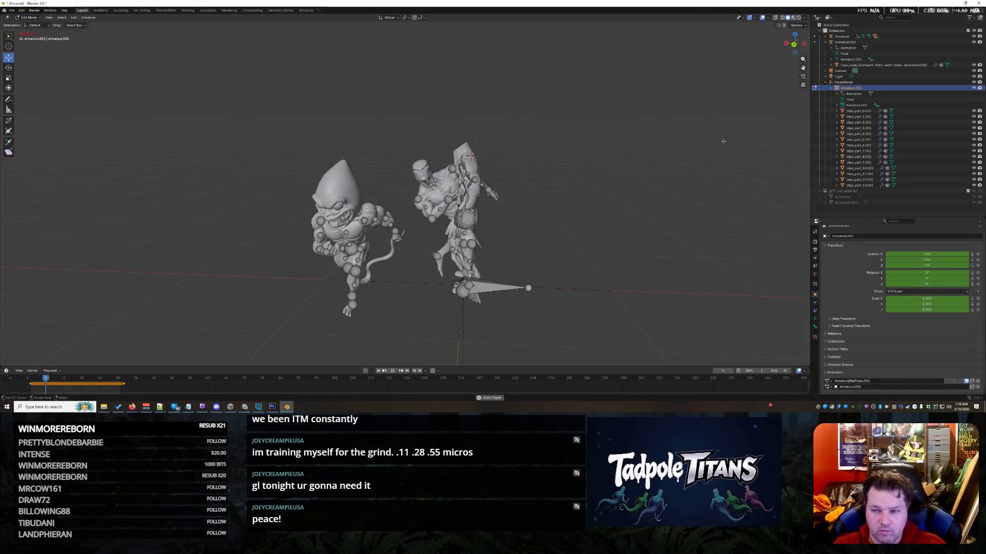
pyautogui.click(831, 88)
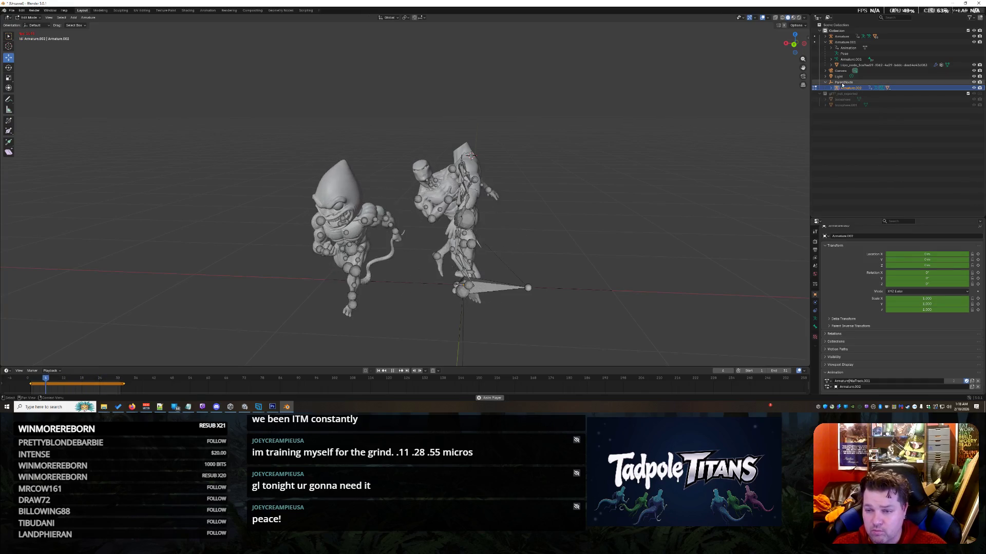
pyautogui.rightClick(842, 83)
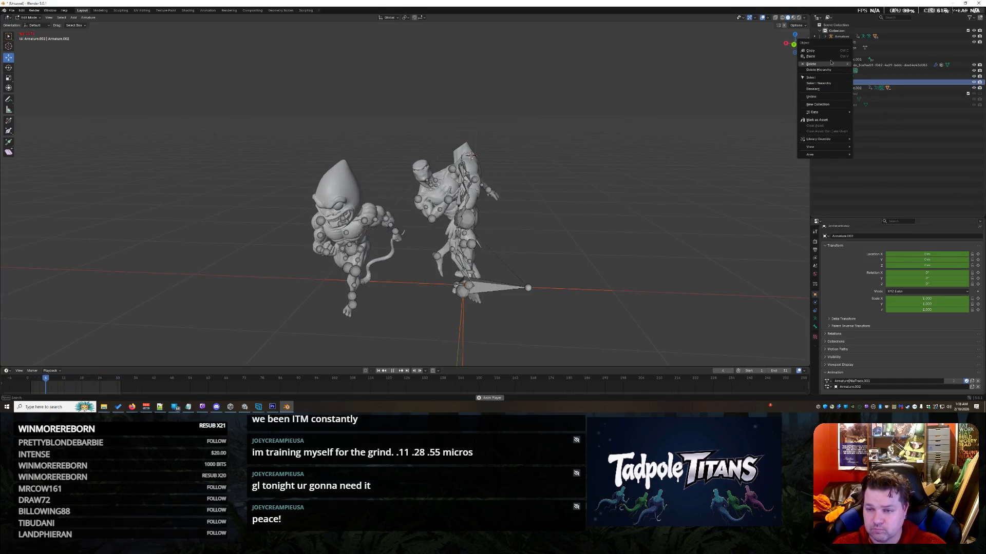
# Step: Delete the ParentNode object and select Armature.002's Animation data in the Outliner
pyautogui.click(831, 64)
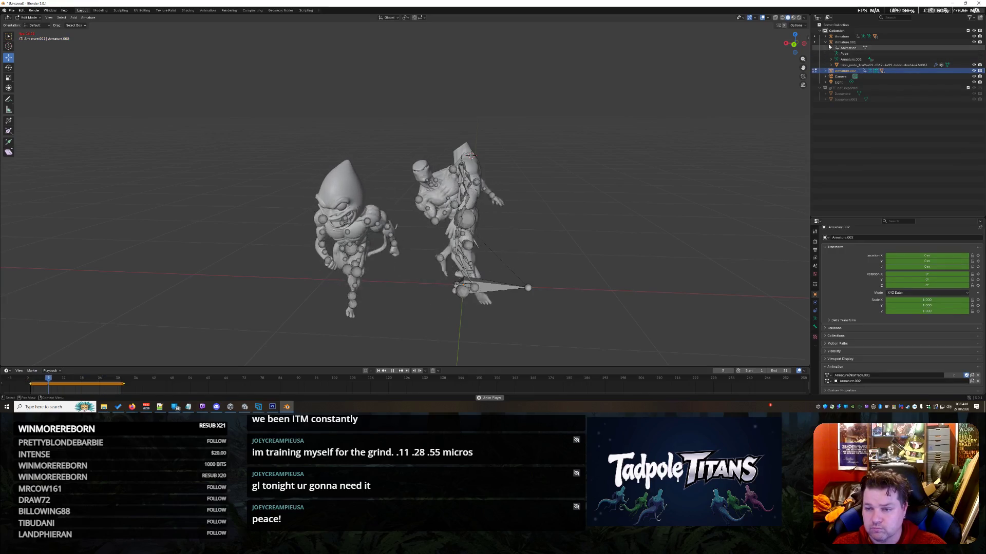
pyautogui.click(824, 42)
pyautogui.click(824, 42)
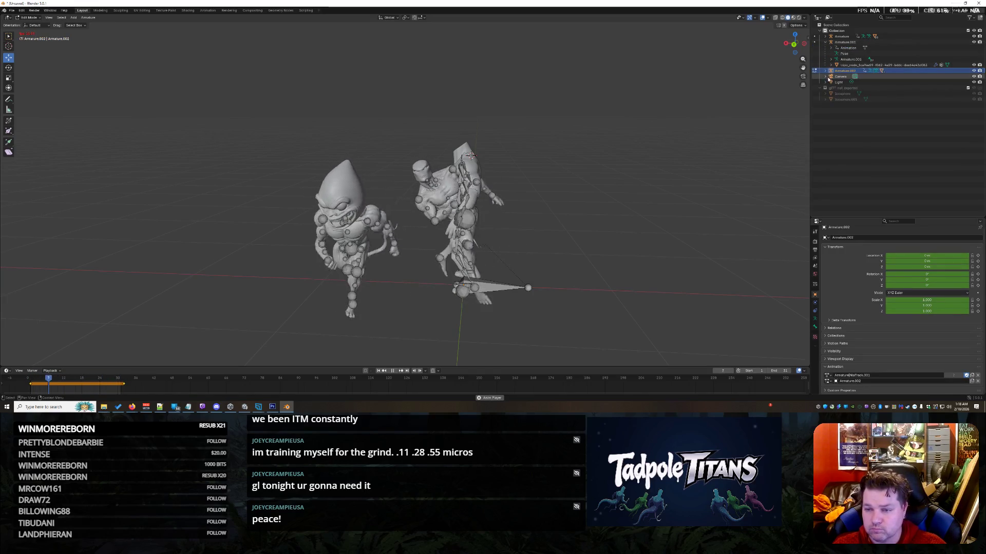
pyautogui.click(825, 70)
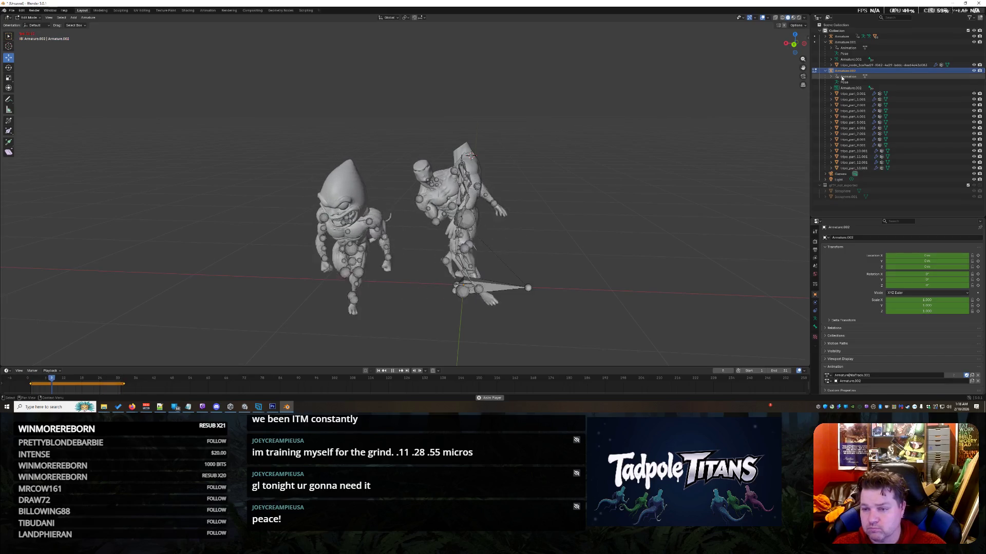
pyautogui.click(832, 77)
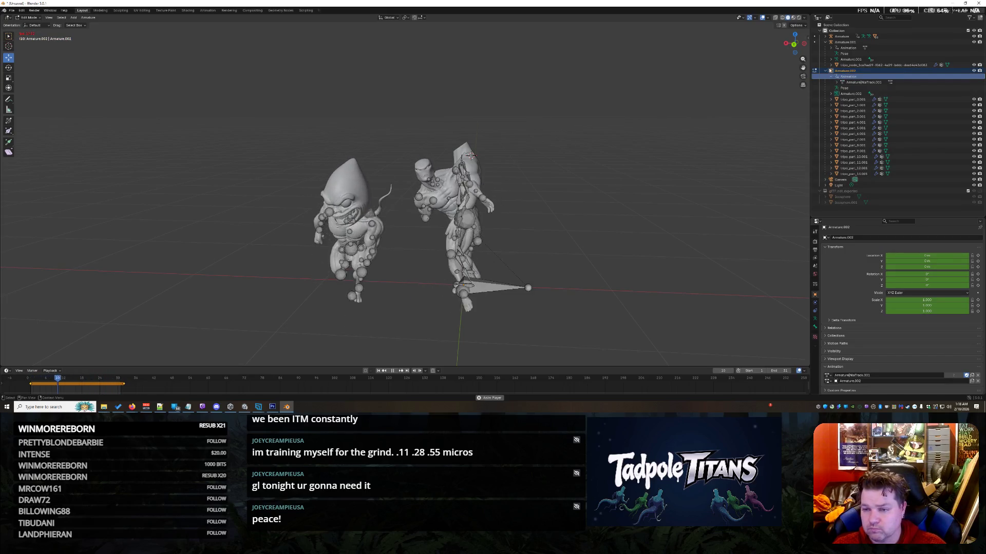
pyautogui.click(833, 47)
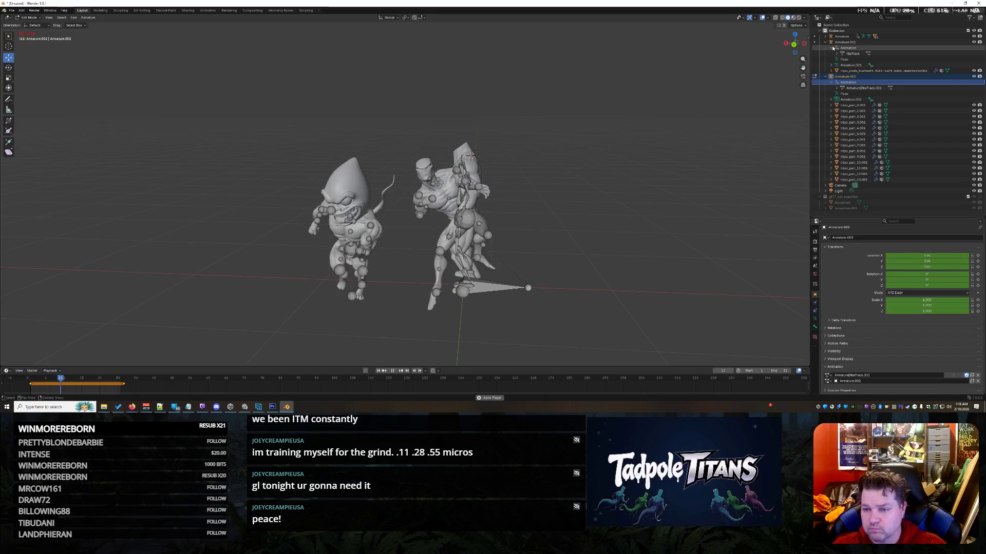
pyautogui.click(875, 90)
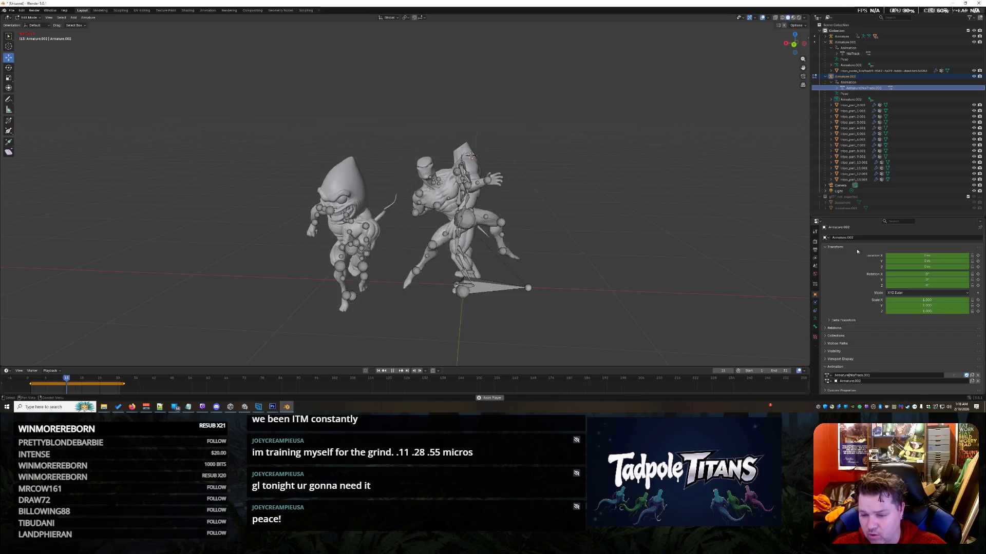
# Step: Assign the Armature|NlaTrack action to Armature.002 in the Animation panel
pyautogui.click(829, 376)
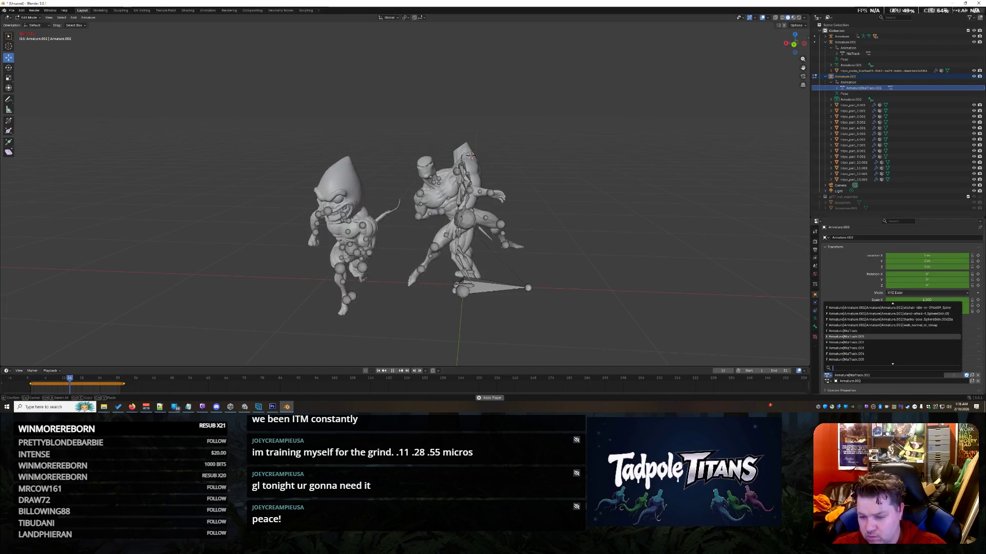
pyautogui.click(854, 331)
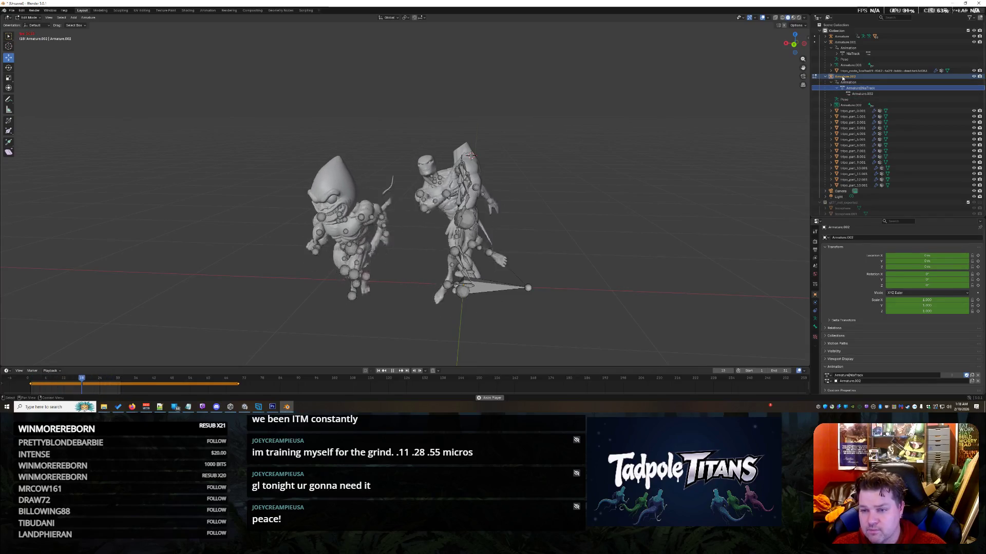
pyautogui.click(836, 54)
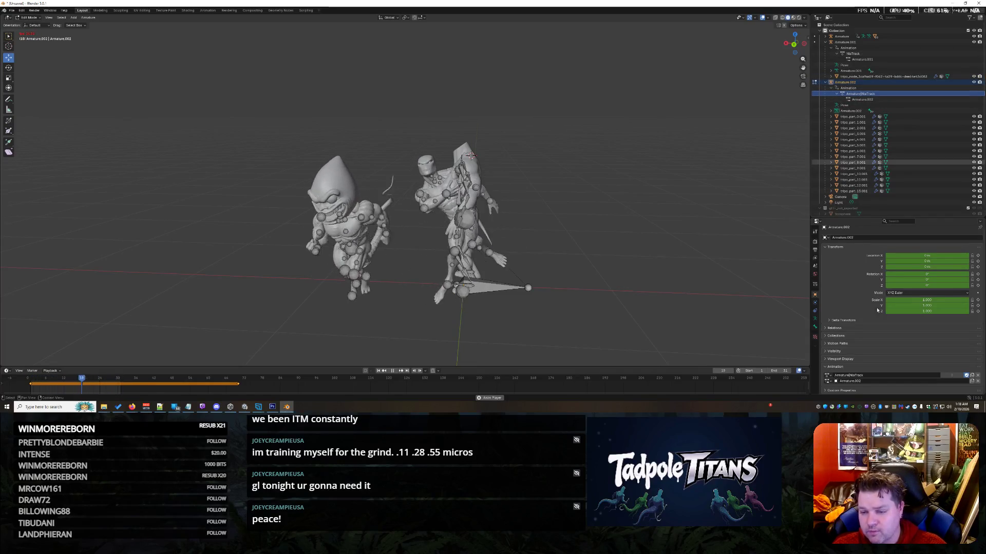
pyautogui.click(842, 377)
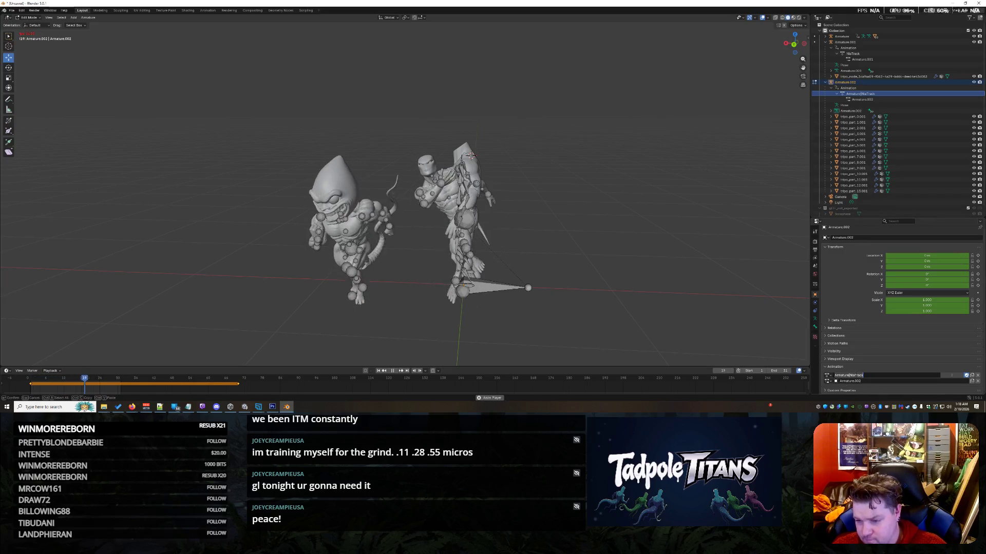
pyautogui.click(828, 376)
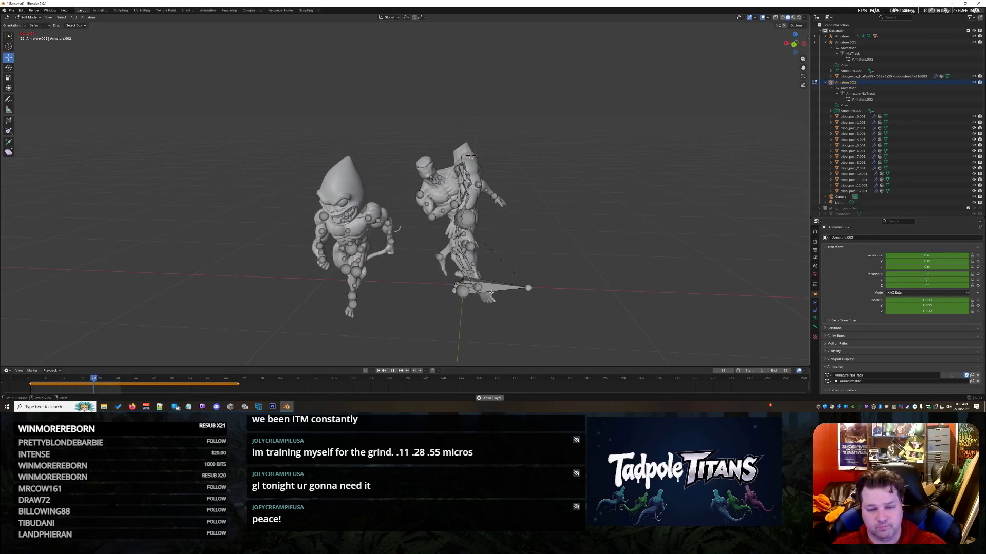
# Step: Return to Object Mode with the Move tool and pick Armature.002, Armature.001 and Armature in the Outliner
pyautogui.click(29, 18)
pyautogui.click(32, 24)
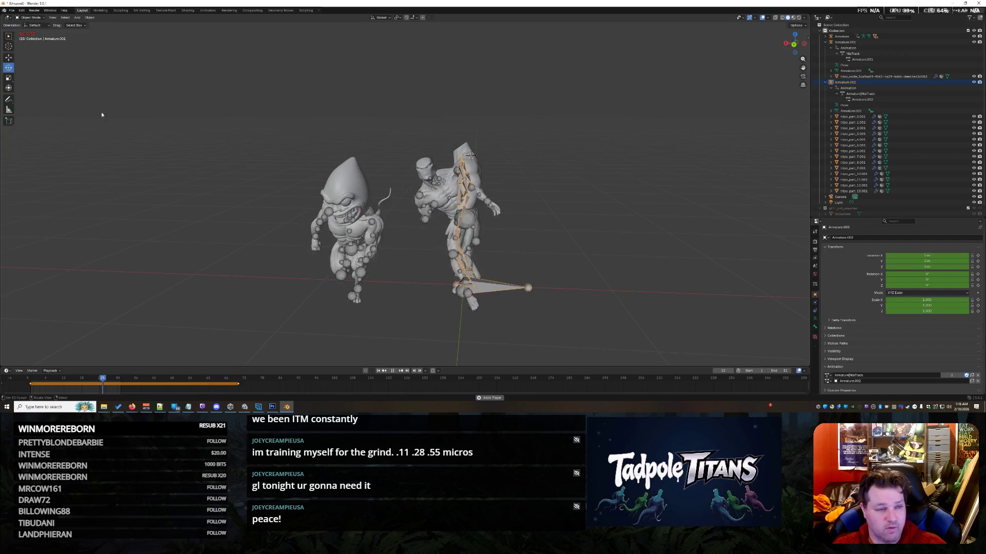
pyautogui.click(9, 57)
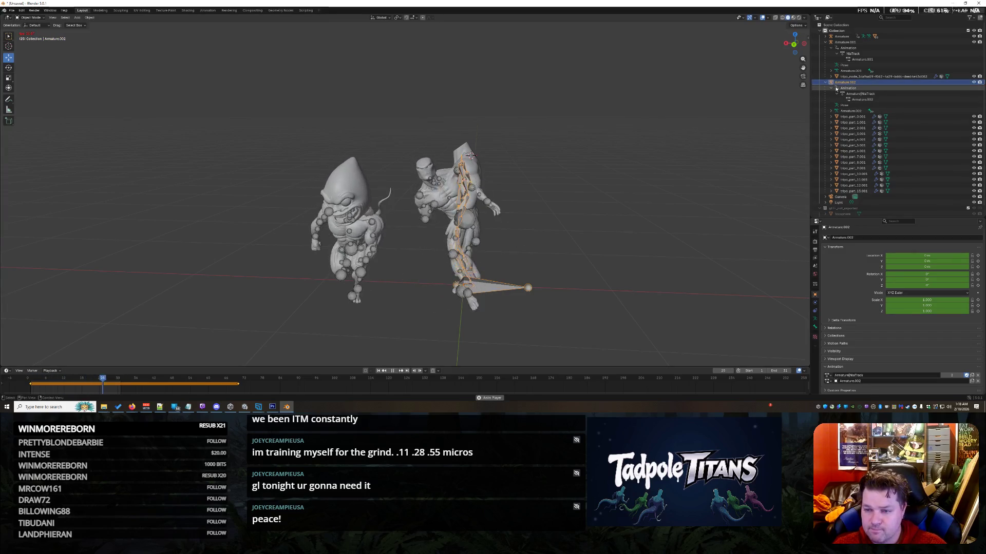
pyautogui.click(850, 112)
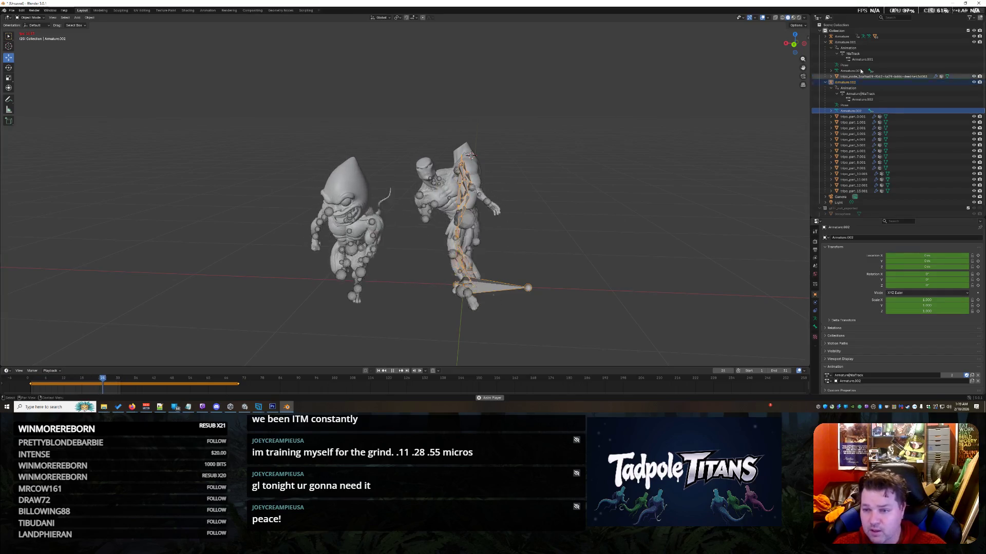
pyautogui.click(855, 43)
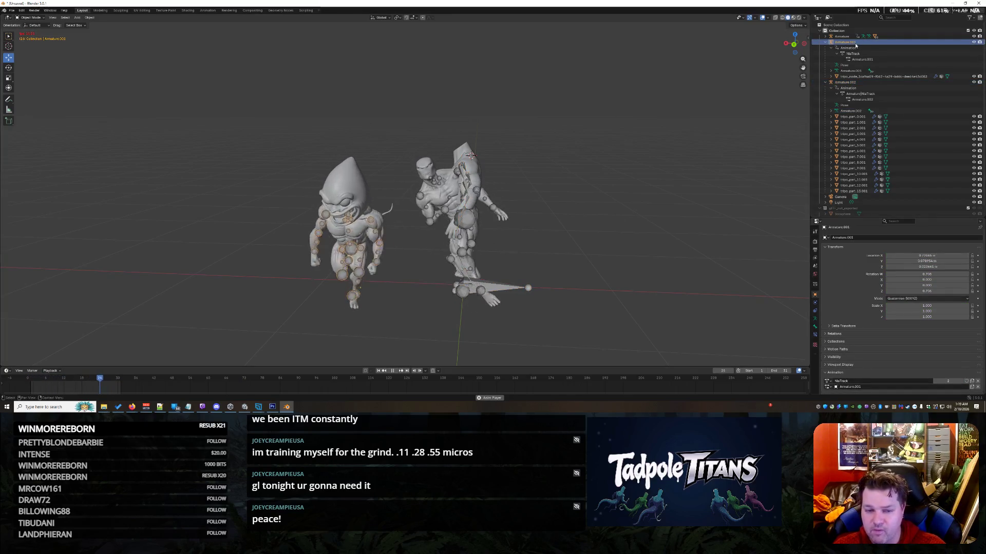
pyautogui.click(842, 37)
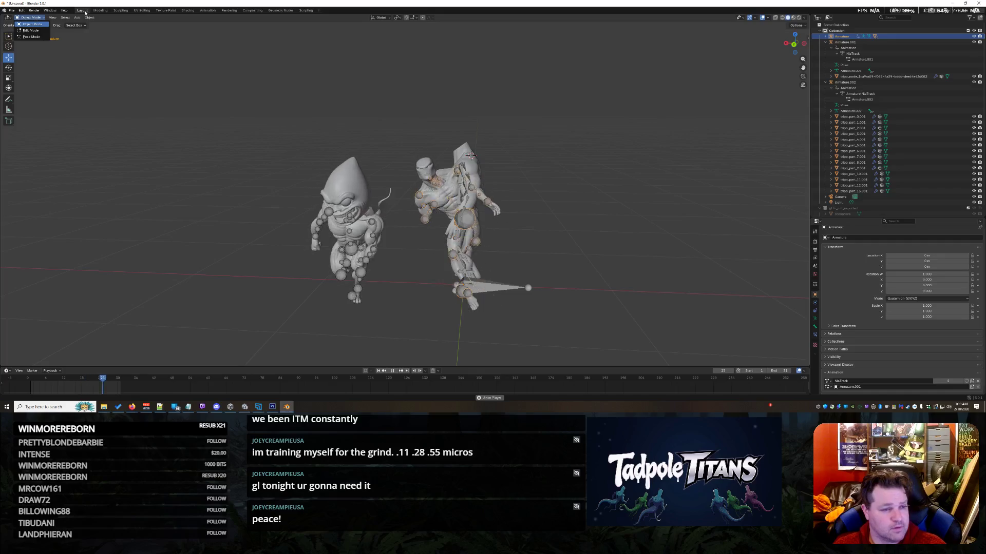
# Step: Briefly view the scene in Modeling, then back in Layout box-select both characters and their rigs
pyautogui.click(31, 17)
pyautogui.click(100, 11)
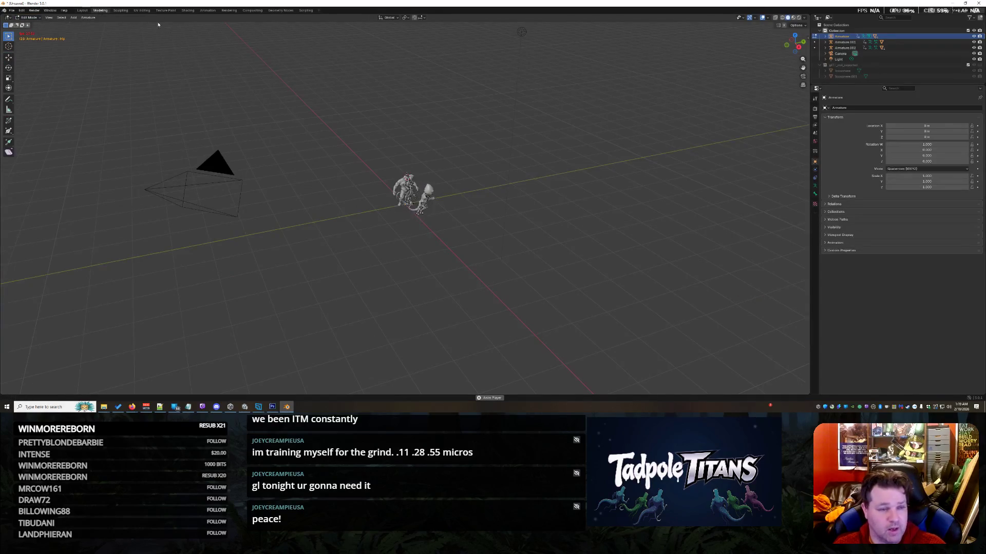
pyautogui.moveTo(791, 50); pyautogui.dragTo(729, 54)
pyautogui.scroll(8, 683, 146)
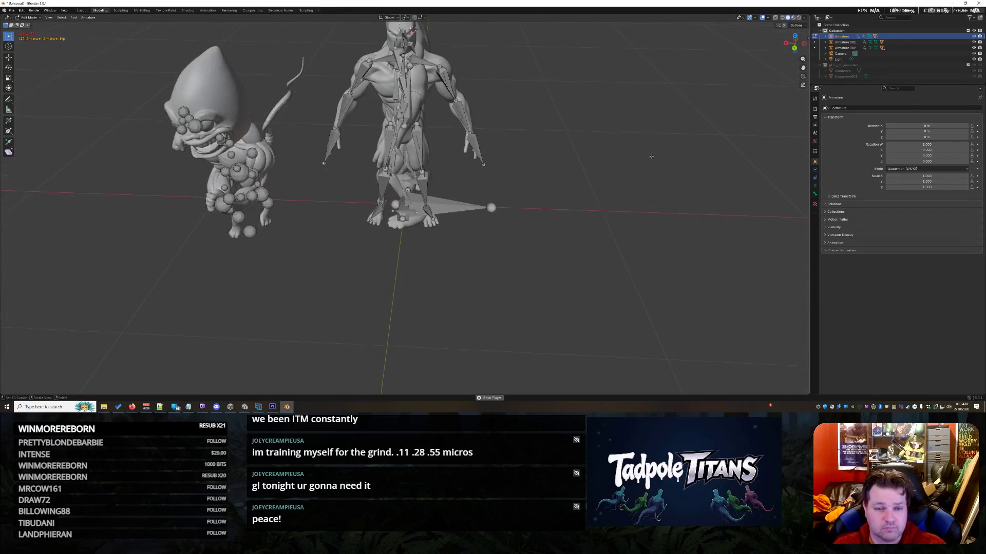
pyautogui.click(82, 10)
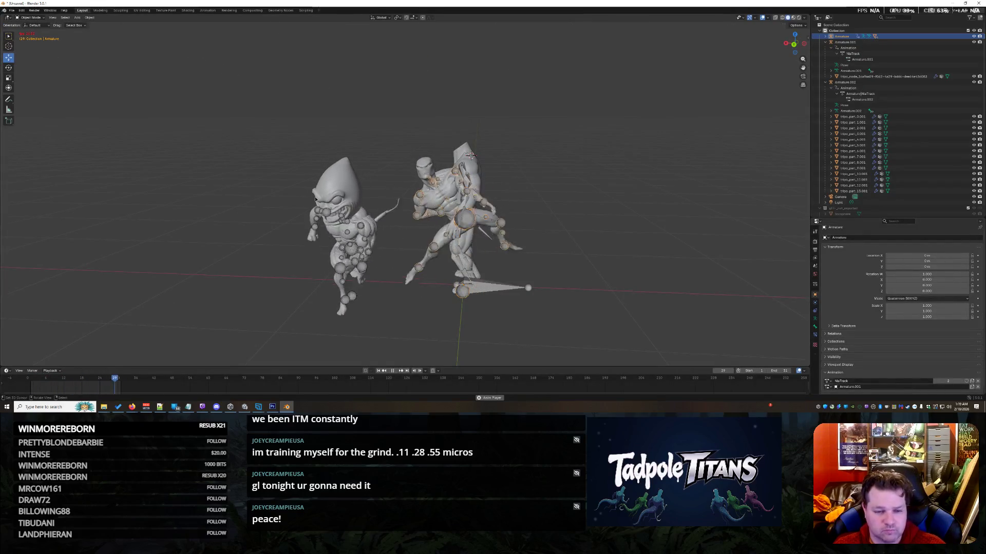
pyautogui.moveTo(222, 132)
pyautogui.mouseDown()
pyautogui.moveTo(596, 368)
pyautogui.moveTo(613, 369)
pyautogui.mouseUp()
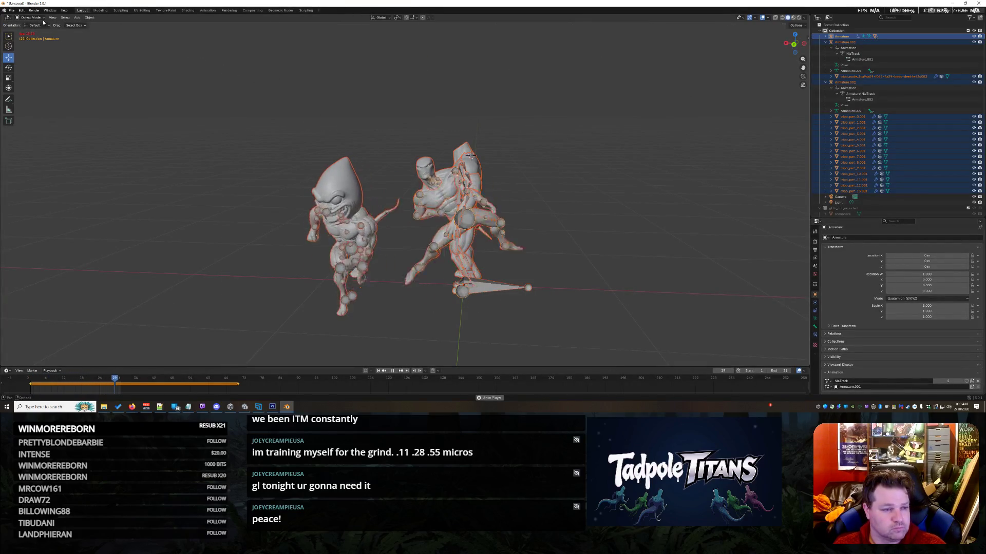
# Step: Dismiss the Object menu unused and select only the Armature.002 row in the Outliner
pyautogui.click(89, 17)
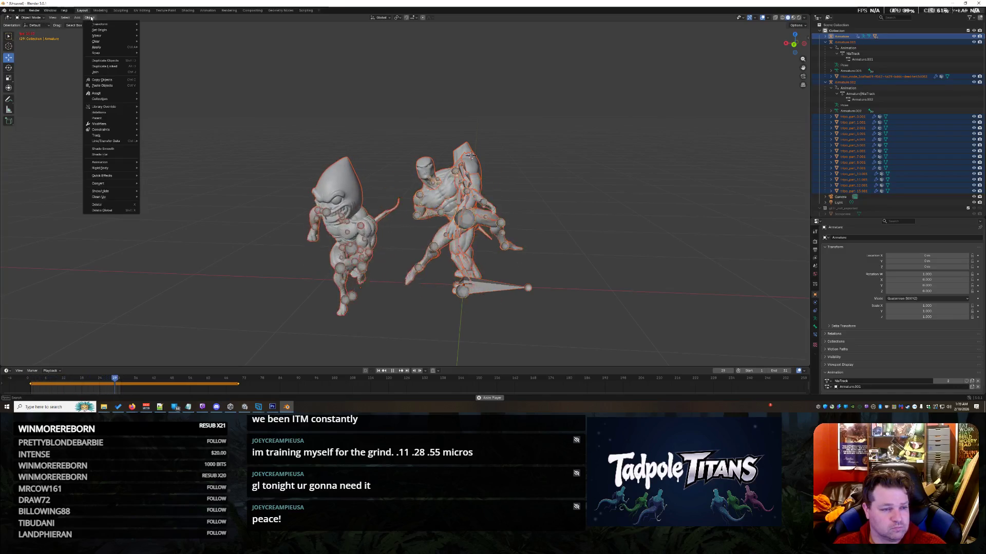
pyautogui.moveTo(116, 31)
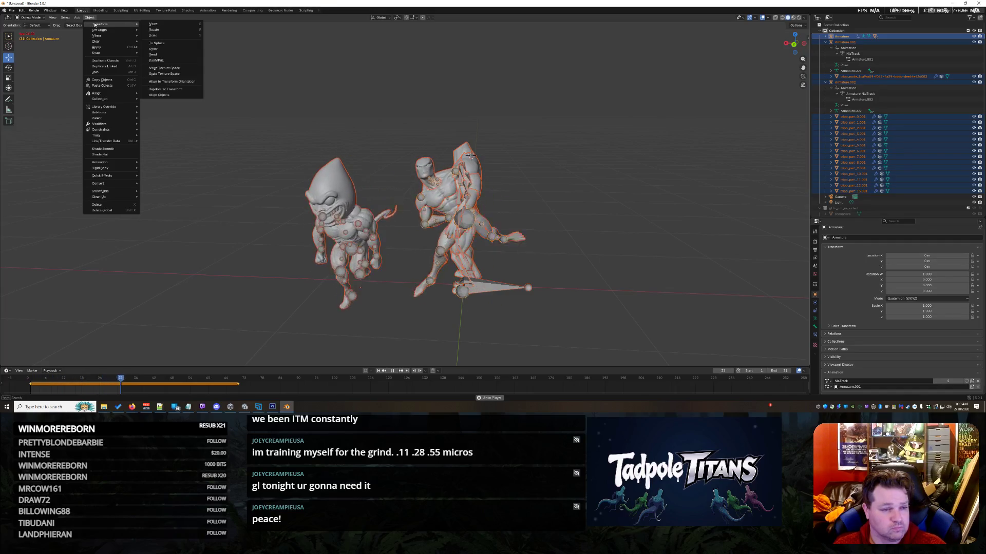
pyautogui.click(37, 20)
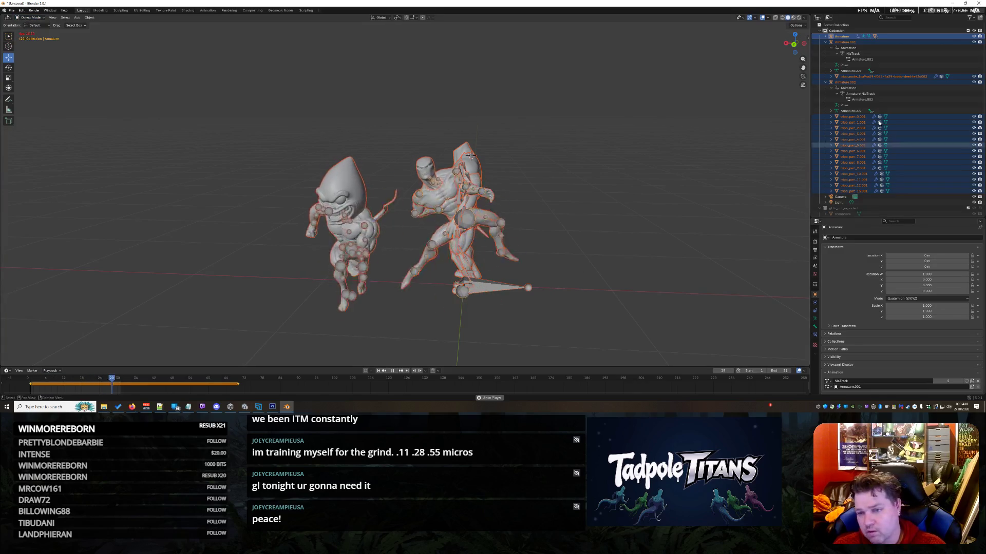
pyautogui.click(839, 83)
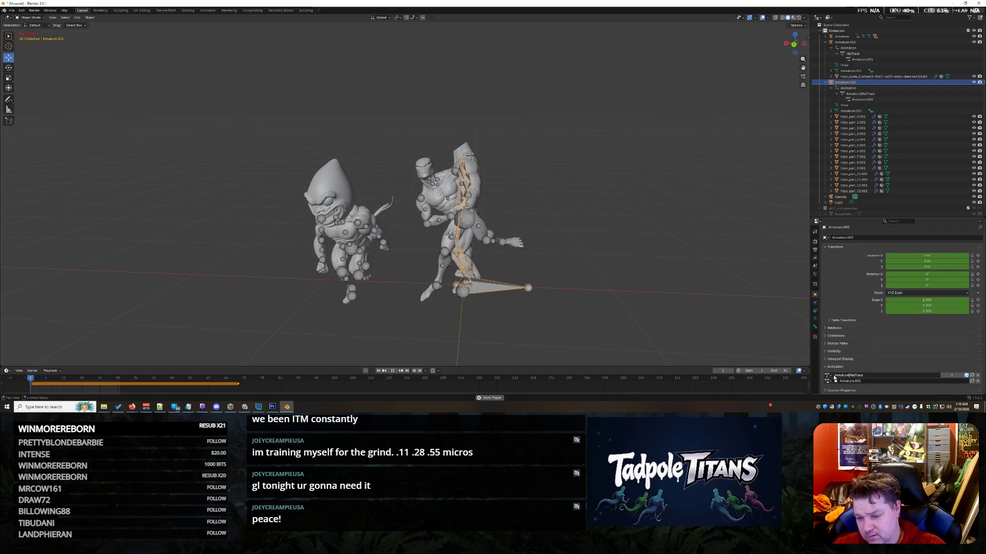
# Step: Assign the Armature.002 action to Armature.002 from the Animation panel's action list
pyautogui.click(828, 376)
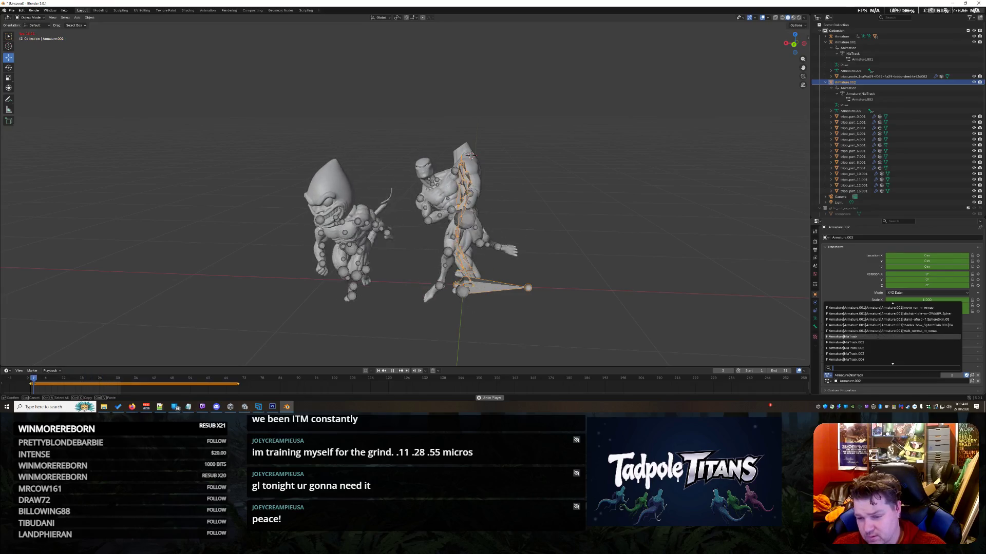
pyautogui.scroll(-5, 881, 337)
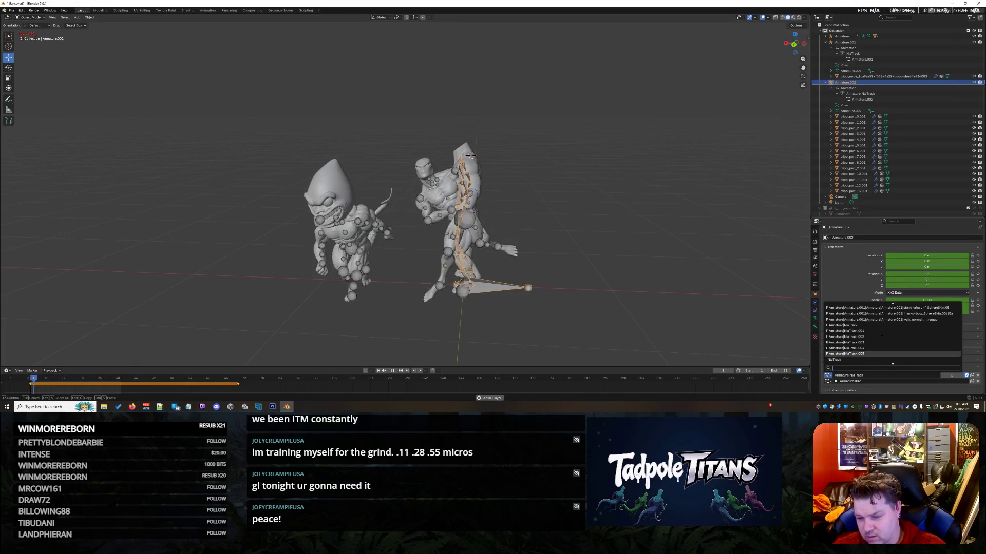
pyautogui.scroll(-3, 881, 337)
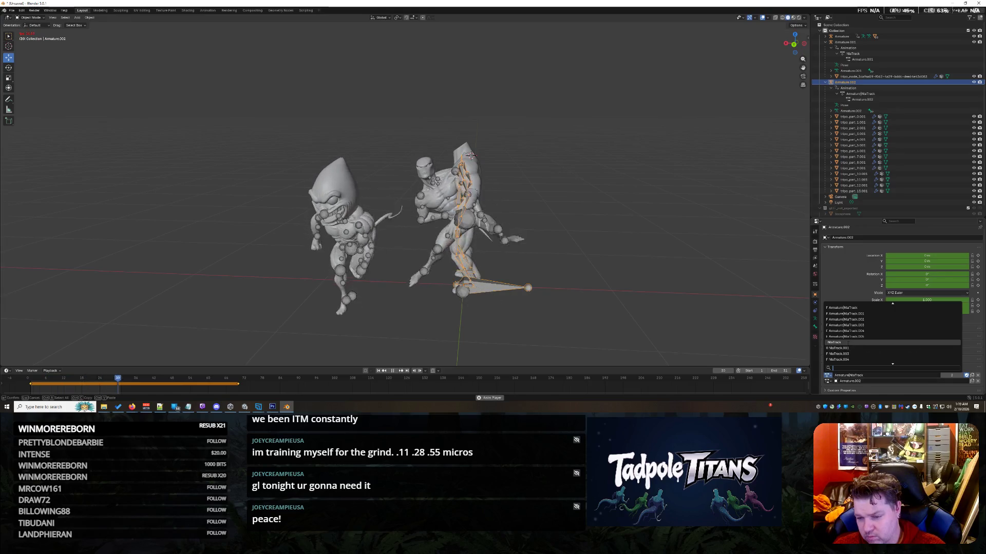
pyautogui.click(847, 342)
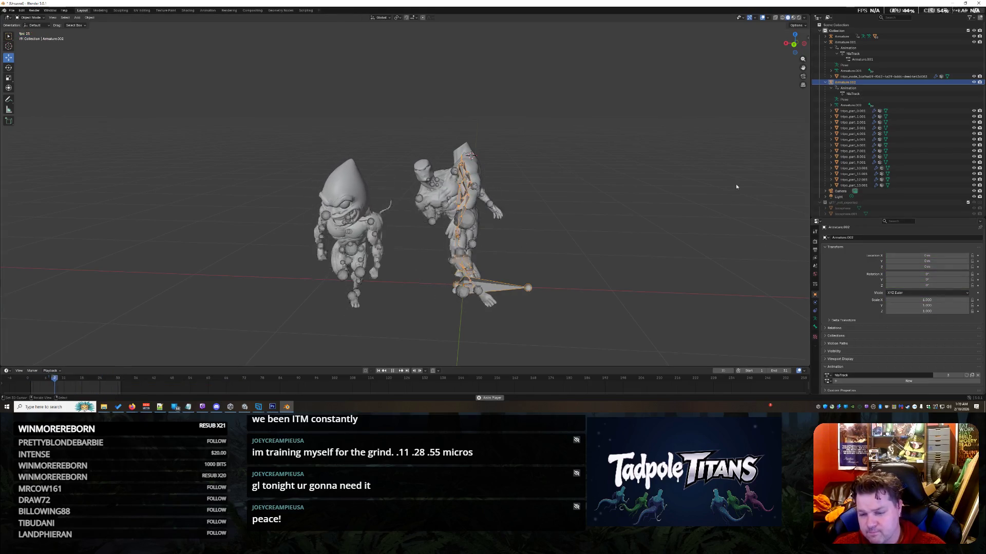
pyautogui.click(342, 193)
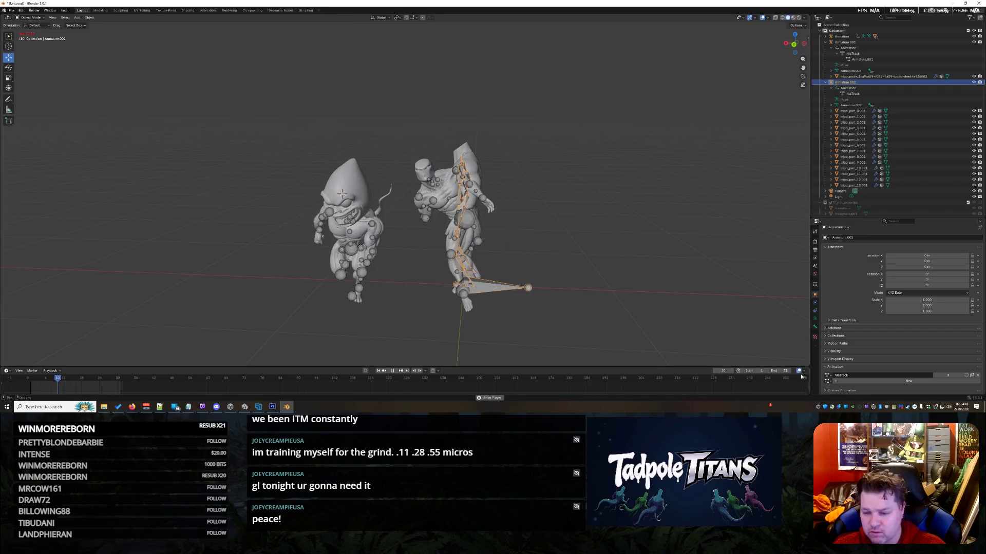
pyautogui.click(839, 382)
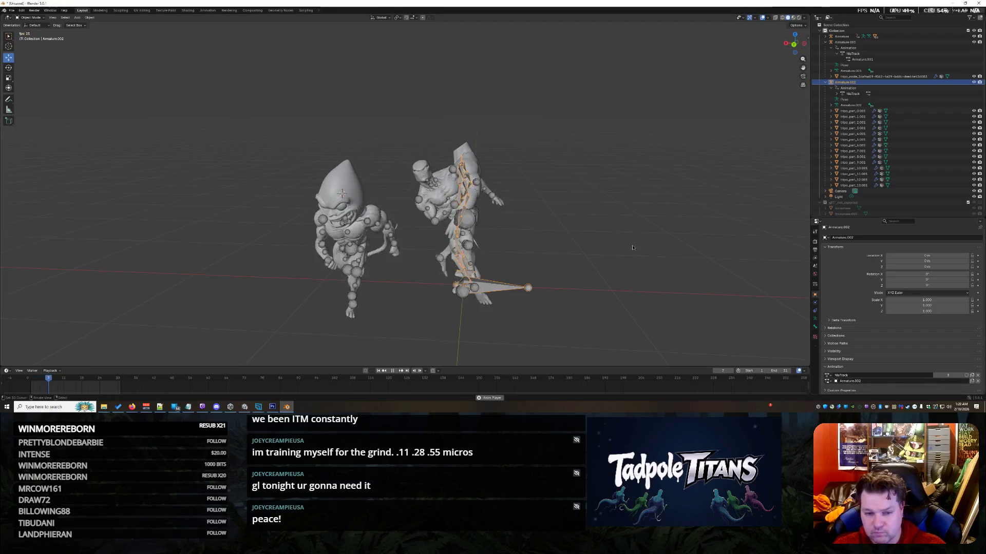
# Step: Deselect, inspect Armature.003, the NlaTrack and the first Armature in the Outliner, then go to Modeling
pyautogui.rightClick(626, 208)
pyautogui.click(572, 177)
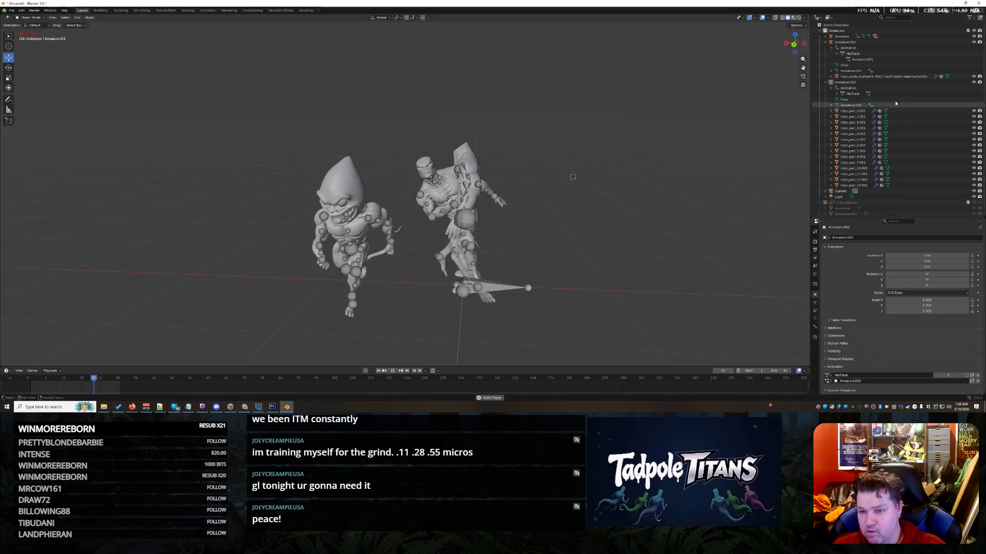
pyautogui.click(830, 70)
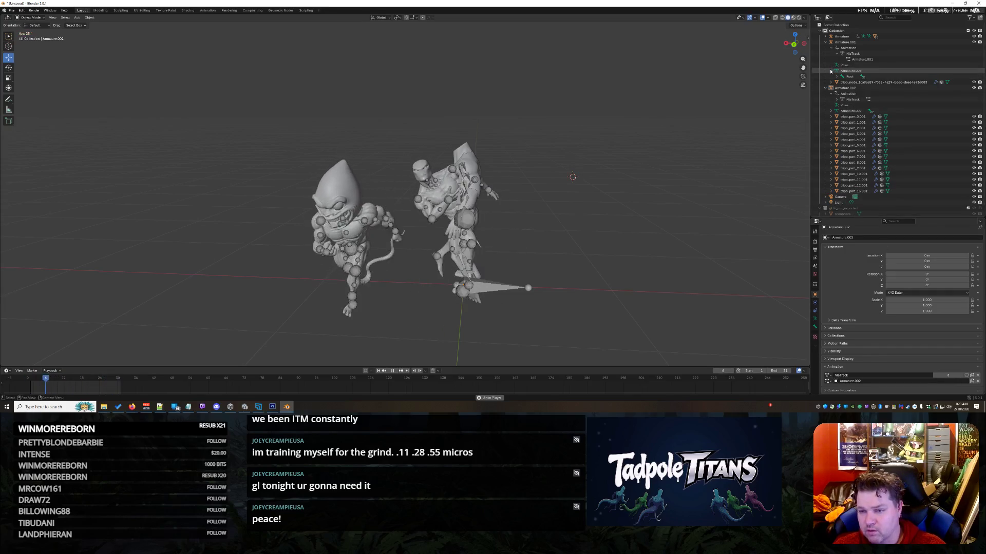
pyautogui.click(831, 71)
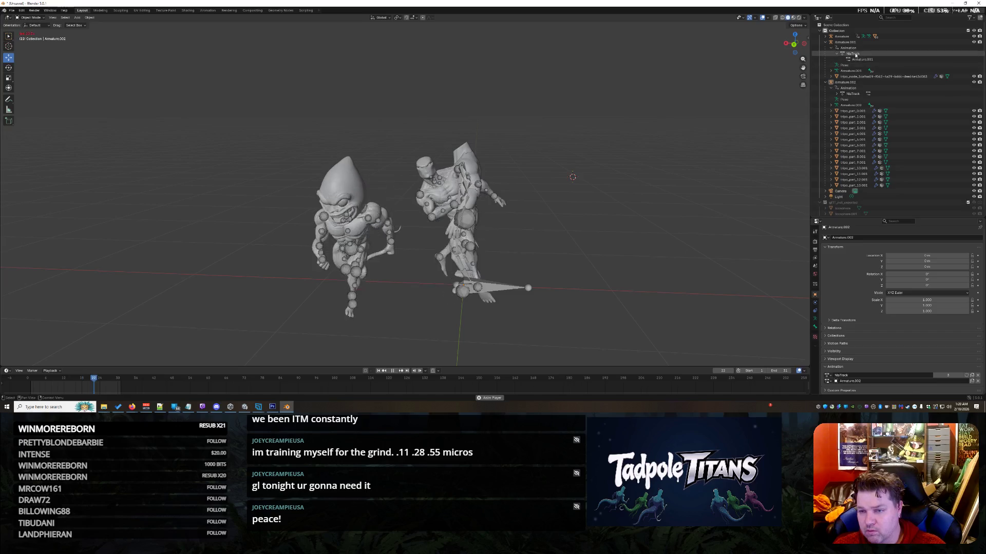
pyautogui.click(841, 94)
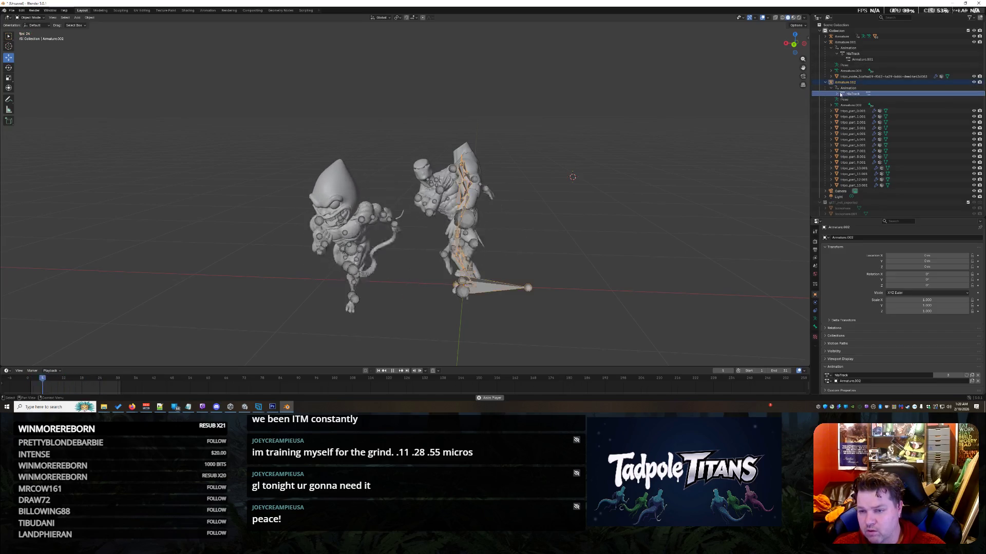
pyautogui.click(837, 94)
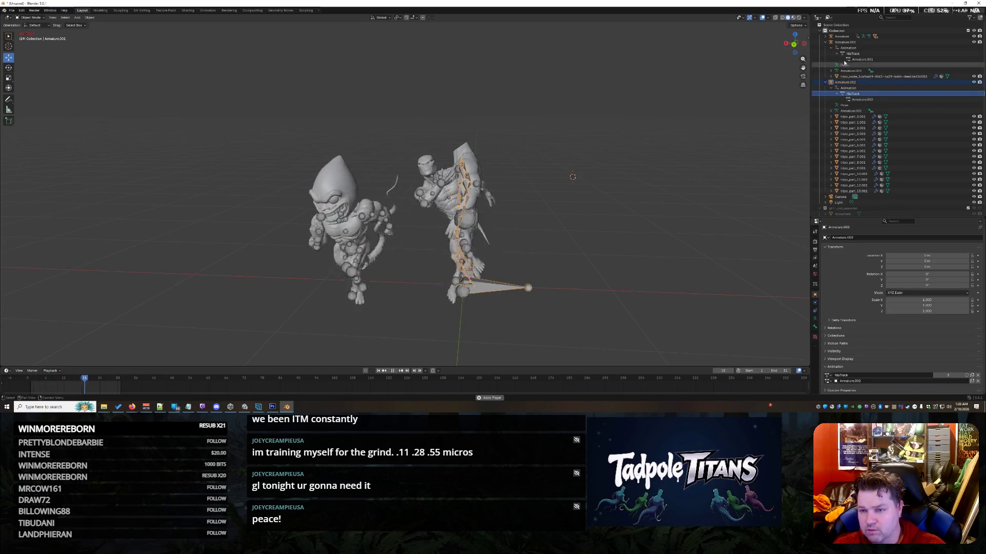
pyautogui.click(826, 37)
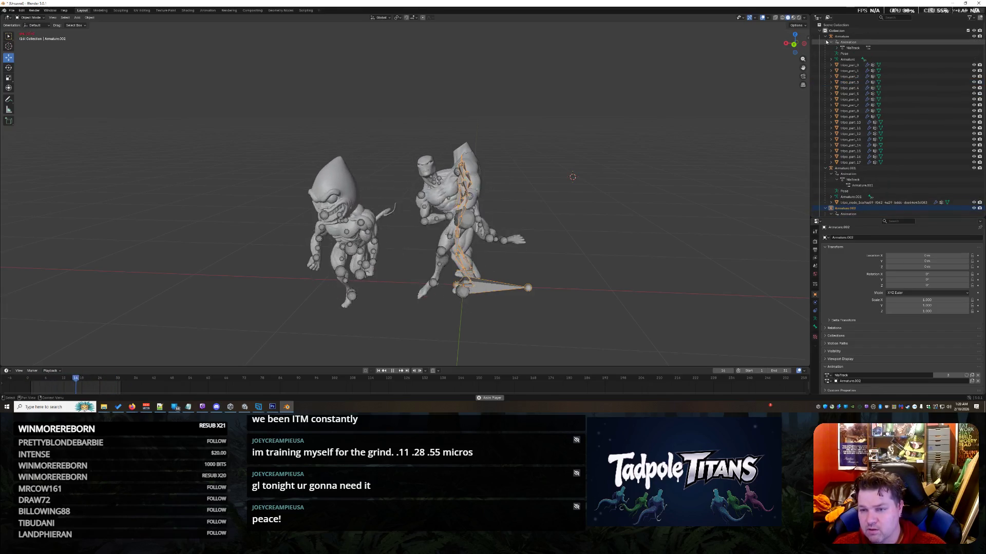
pyautogui.click(826, 37)
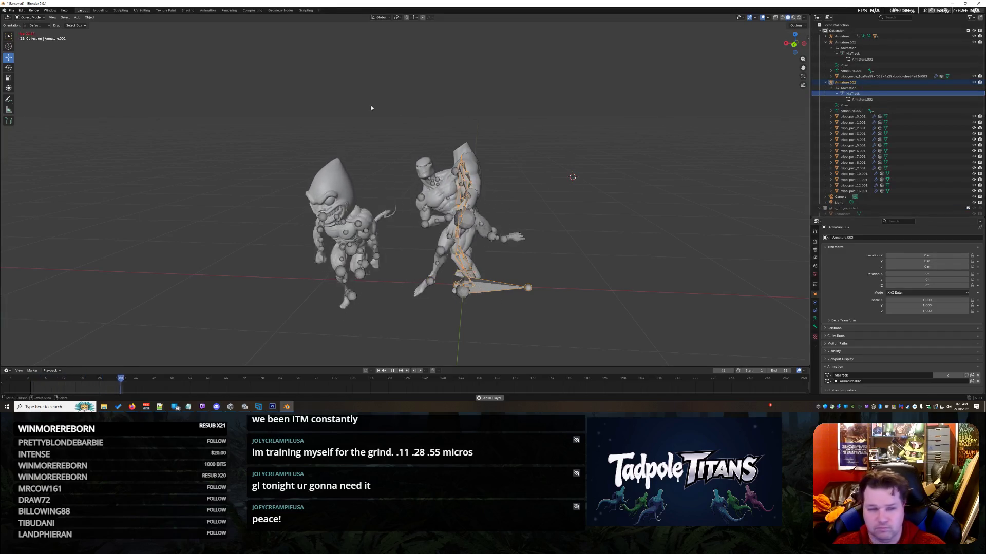
pyautogui.click(100, 11)
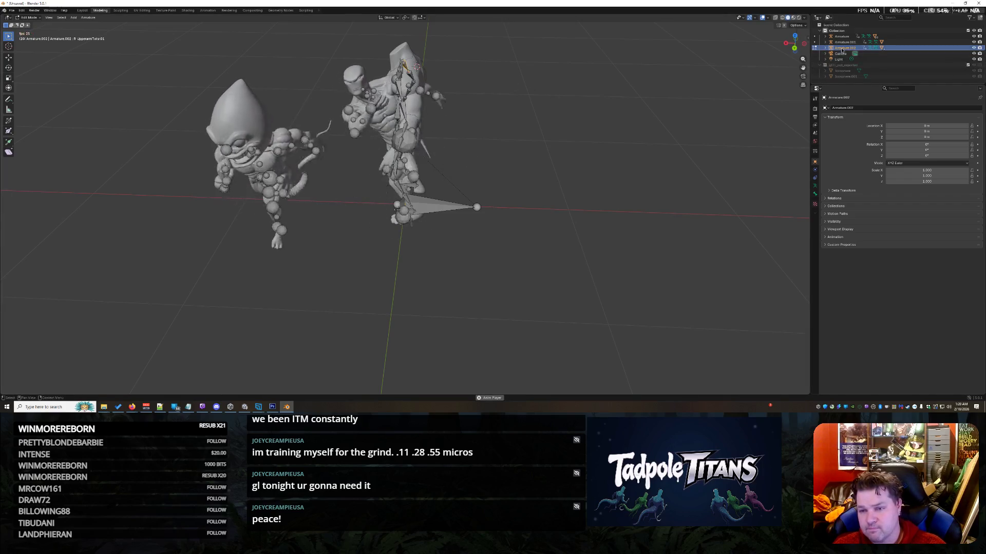
# Step: Select the armature with its whole hierarchy from the Outliner and bring up the interaction-mode list
pyautogui.rightClick(822, 66)
pyautogui.click(837, 67)
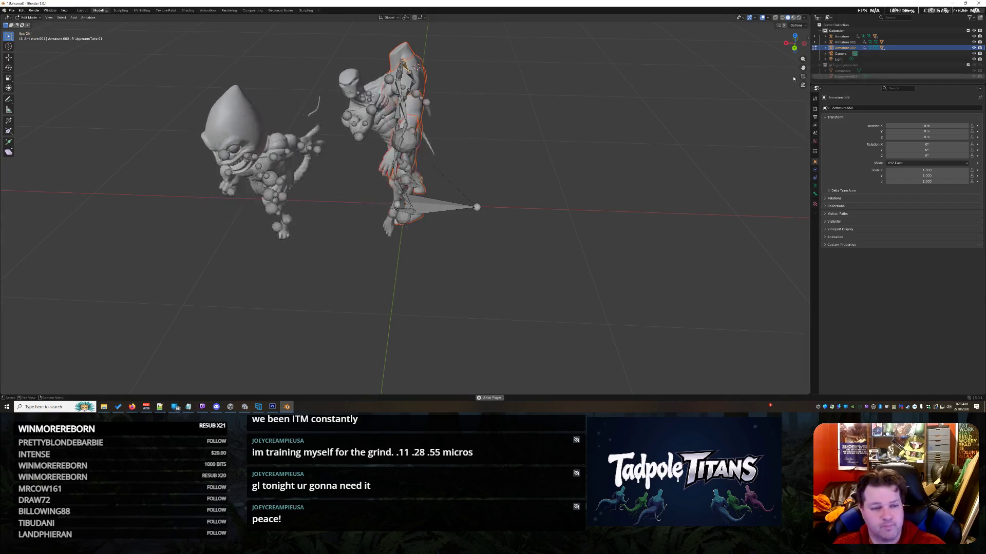
pyautogui.click(9, 58)
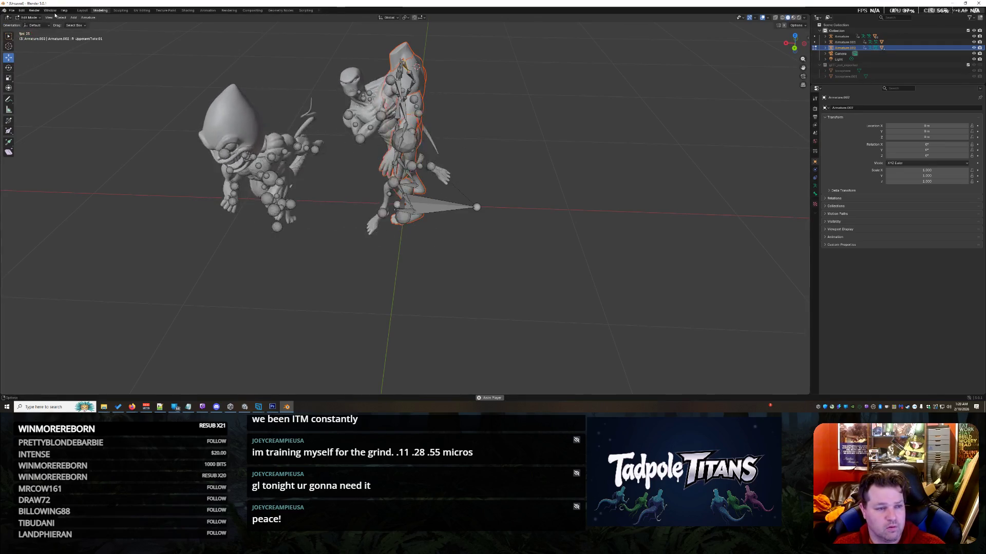
pyautogui.click(28, 17)
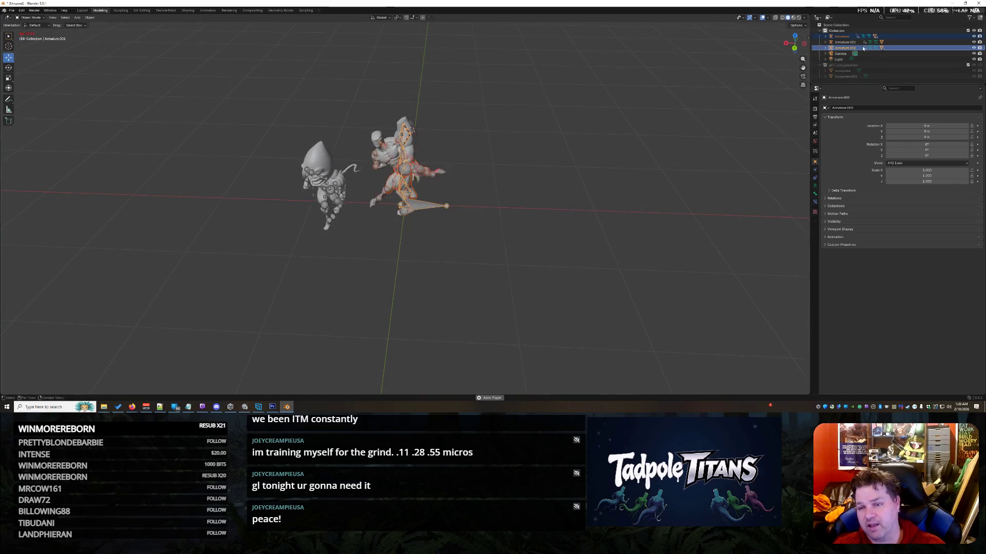
# Step: Select Armature.002 with its hierarchy, expand it in the Outliner, pick Rotate, then deselect everything
pyautogui.rightClick(845, 48)
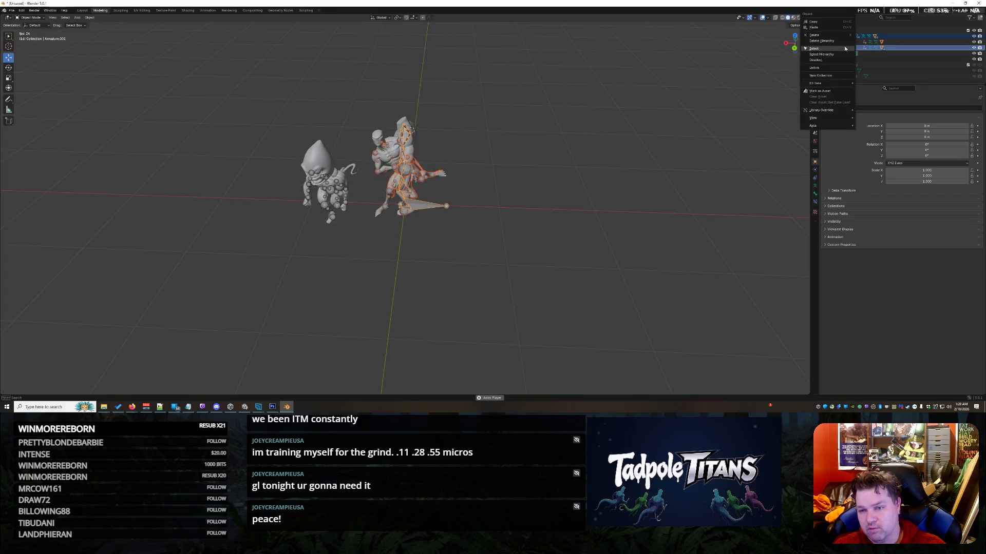
pyautogui.click(834, 62)
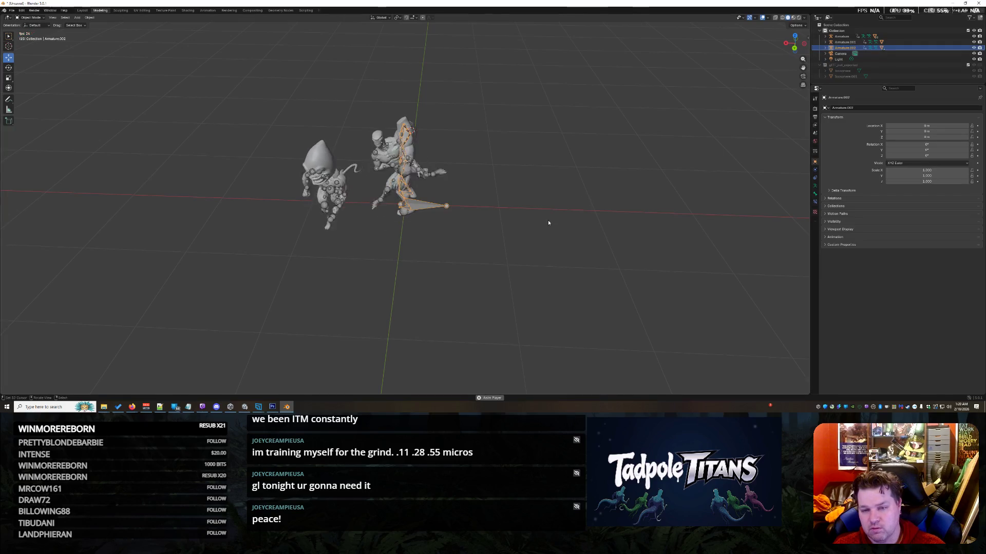
pyautogui.rightClick(855, 49)
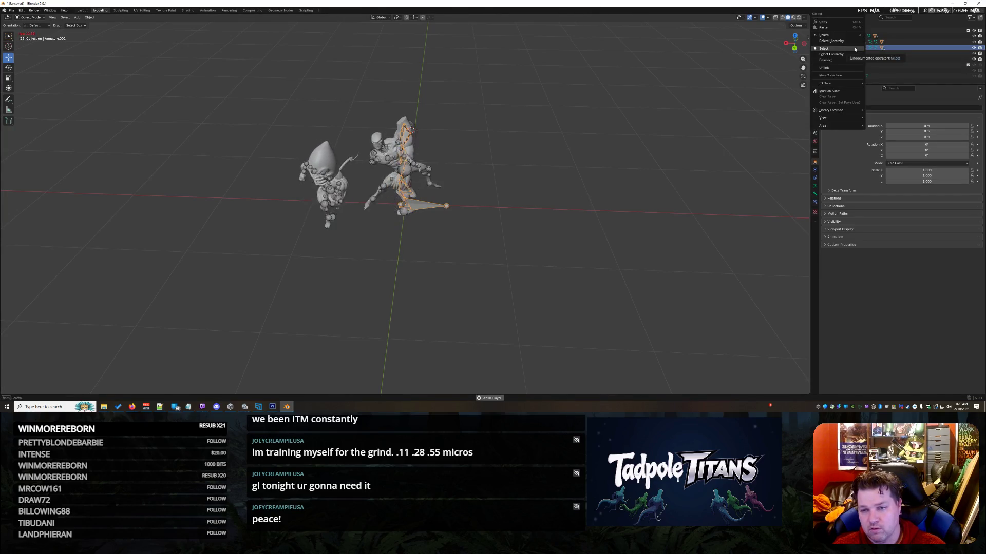
pyautogui.click(847, 53)
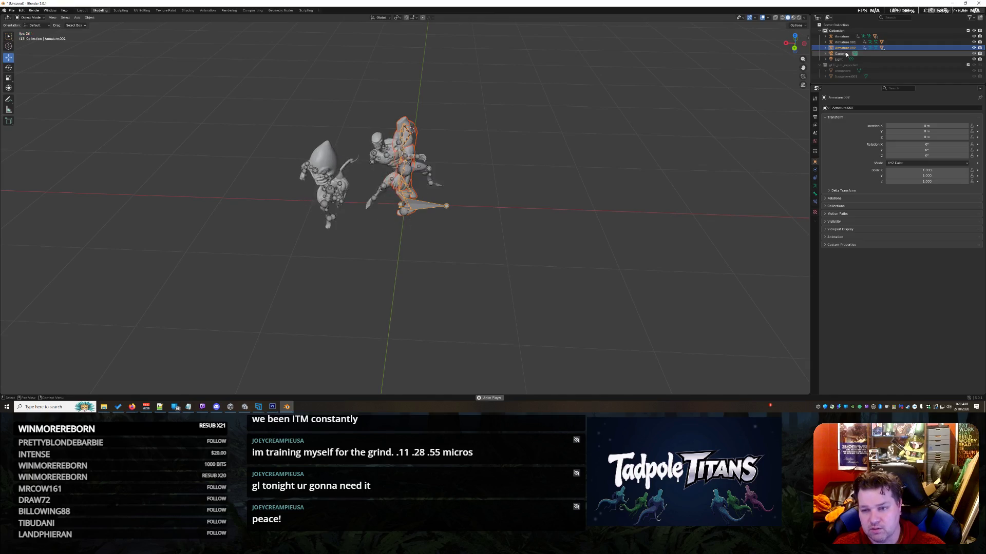
pyautogui.click(825, 48)
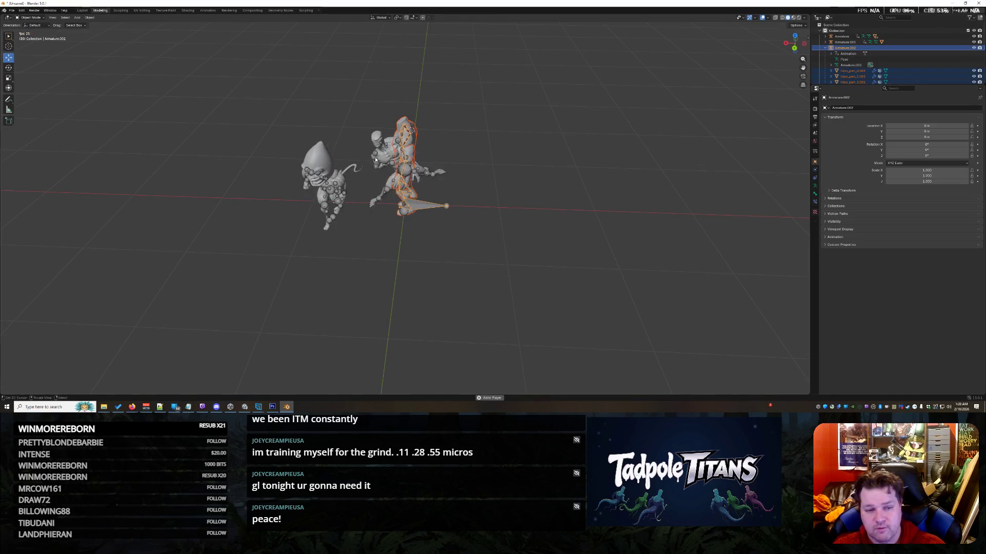
pyautogui.click(8, 68)
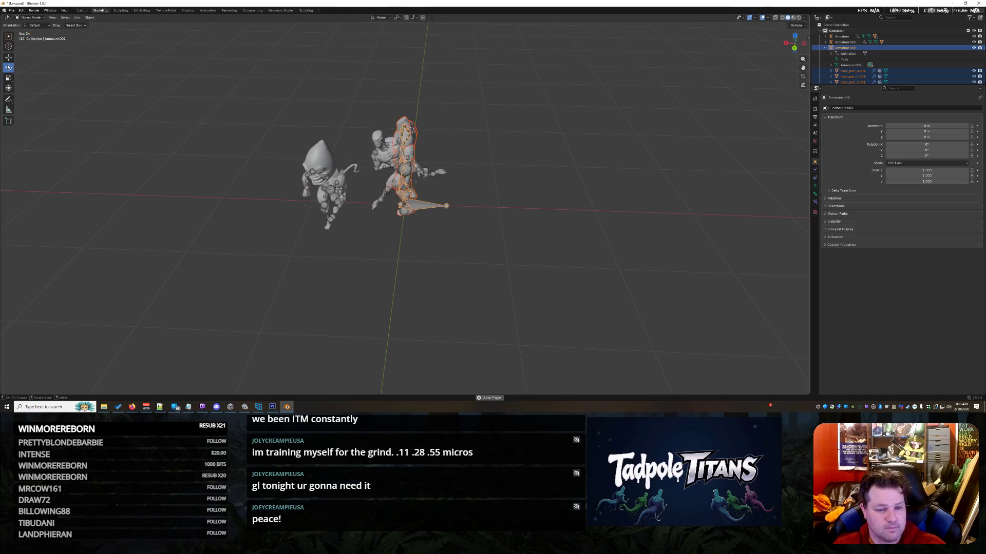
pyautogui.click(587, 218)
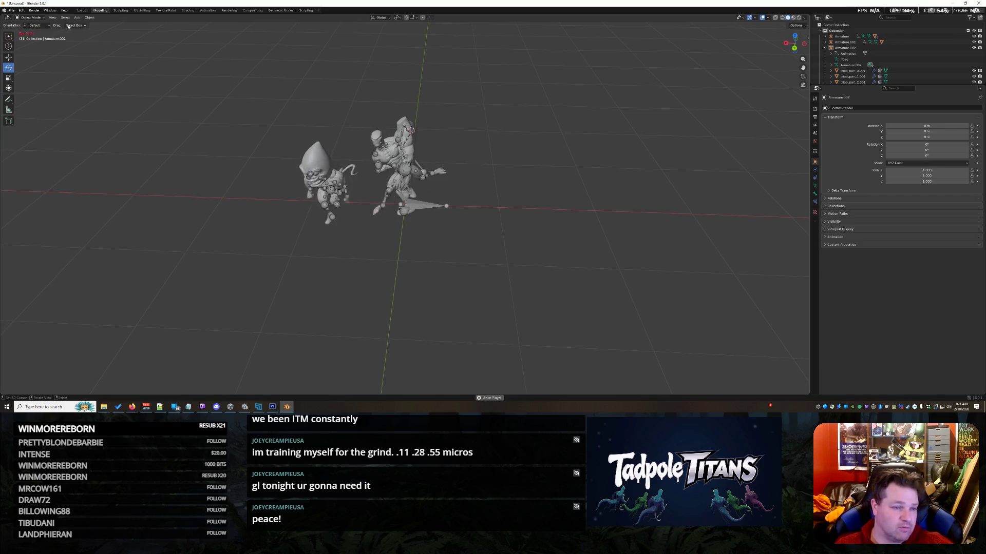
# Step: In Layout, select Armature.002 and the tripo_part_7.001 mesh with Rotate active, orbiting to view from above
pyautogui.click(83, 10)
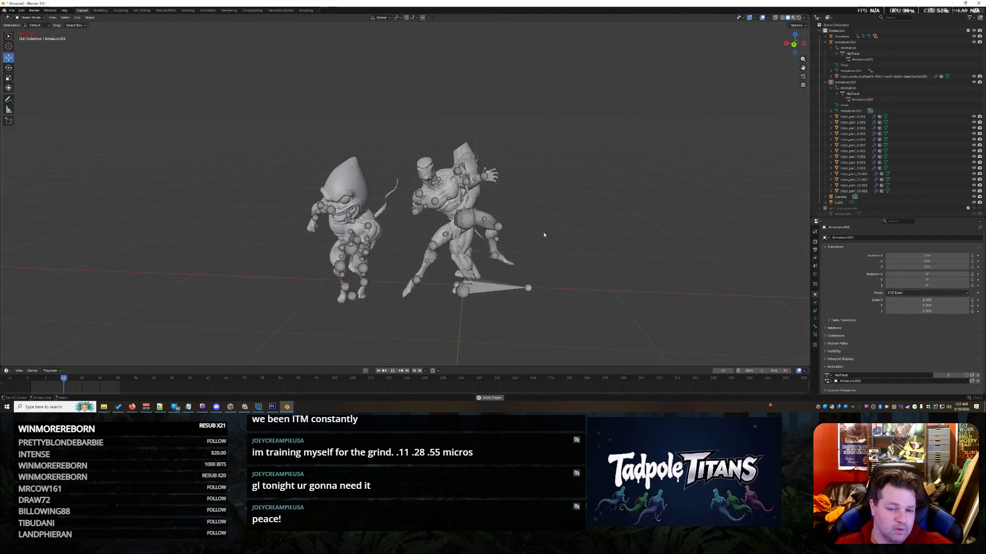
pyautogui.click(477, 176)
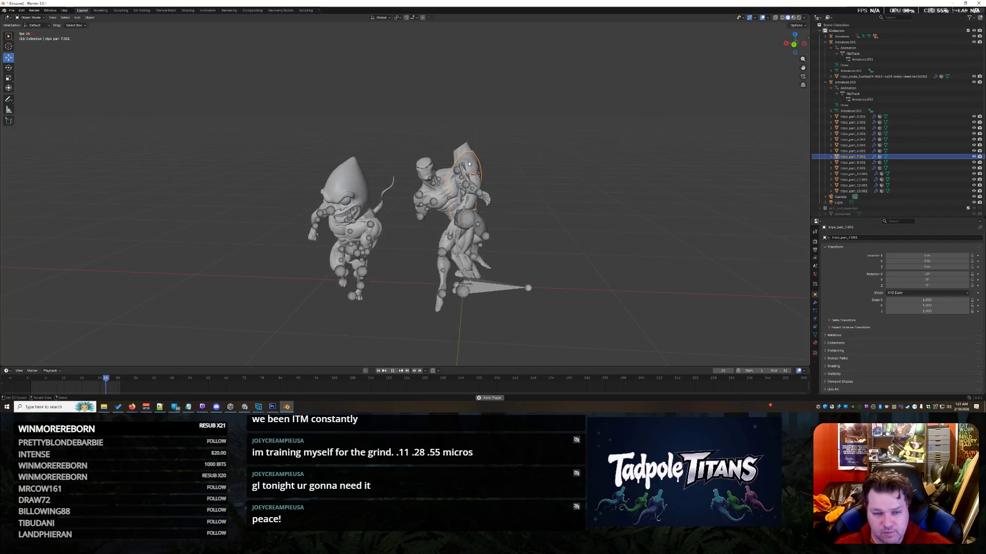
pyautogui.click(851, 112)
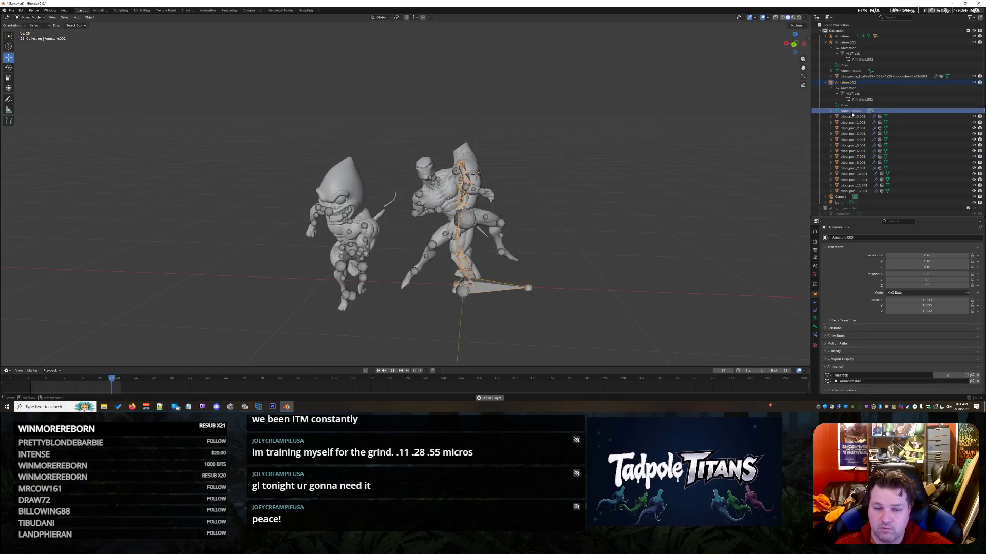
pyautogui.click(9, 67)
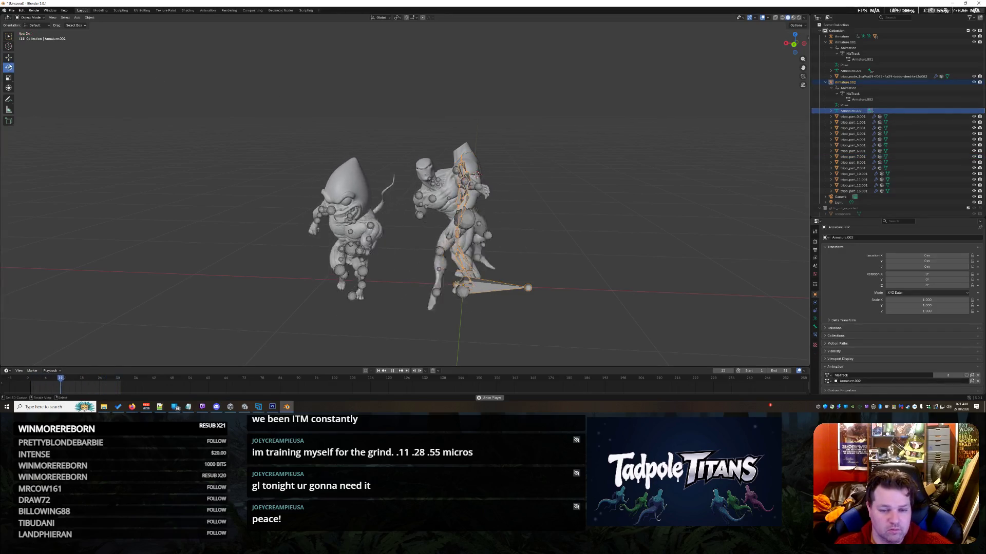
pyautogui.scroll(-10, 588, 260)
pyautogui.scroll(2, 500, 201)
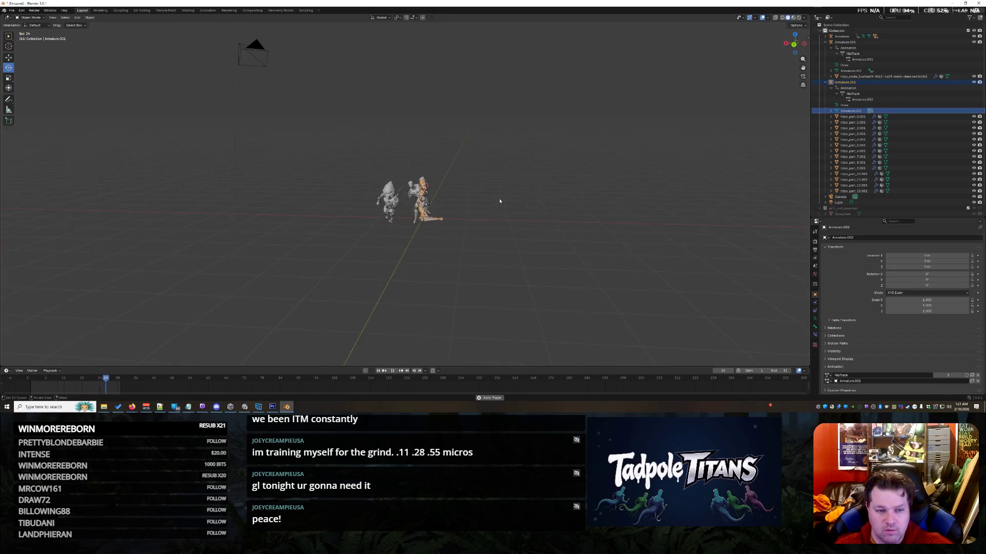
pyautogui.scroll(5, 451, 175)
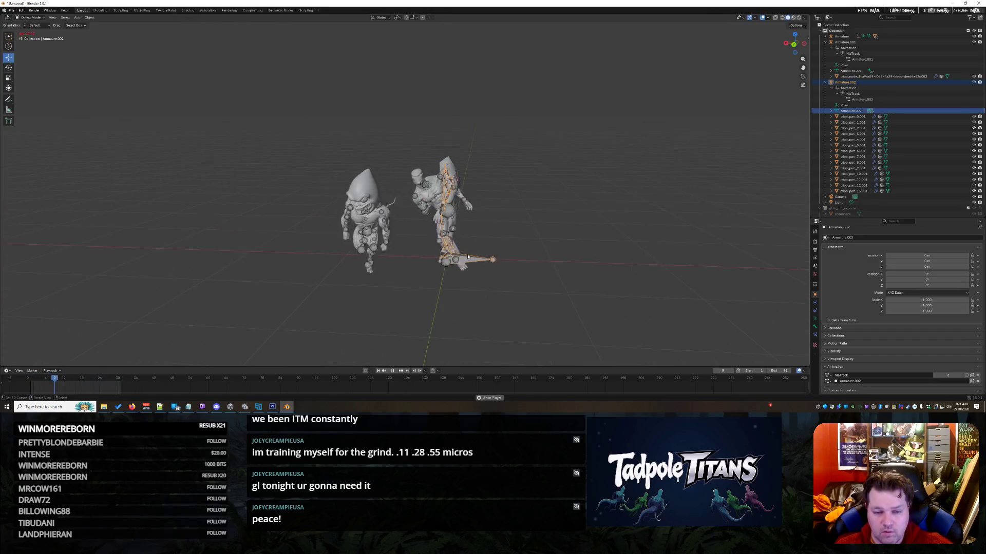
pyautogui.click(451, 175)
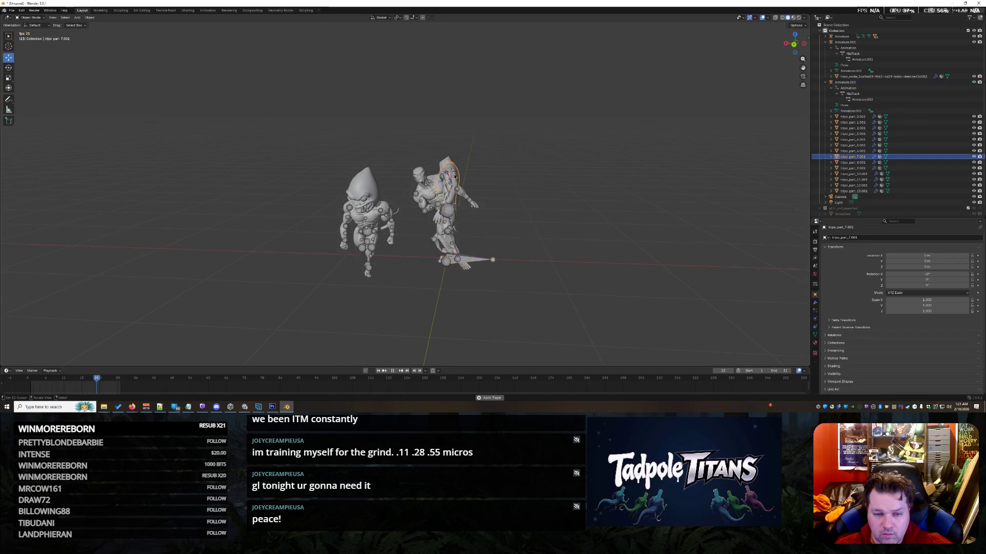
pyautogui.moveTo(770, 136)
pyautogui.mouseDown(button='middle')
pyautogui.moveTo(719, 231)
pyautogui.moveTo(545, 195)
pyautogui.mouseUp(button='middle')
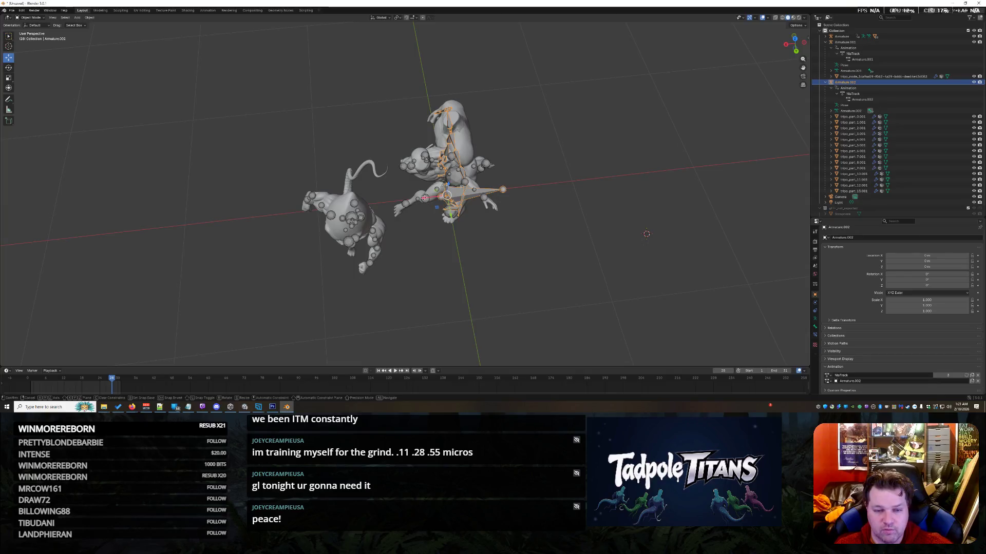
# Step: Shift Armature.002 along X, turn it about 82° around Z, and play the animation in front view
pyautogui.click(544, 196)
pyautogui.press('g')
pyautogui.click(517, 193)
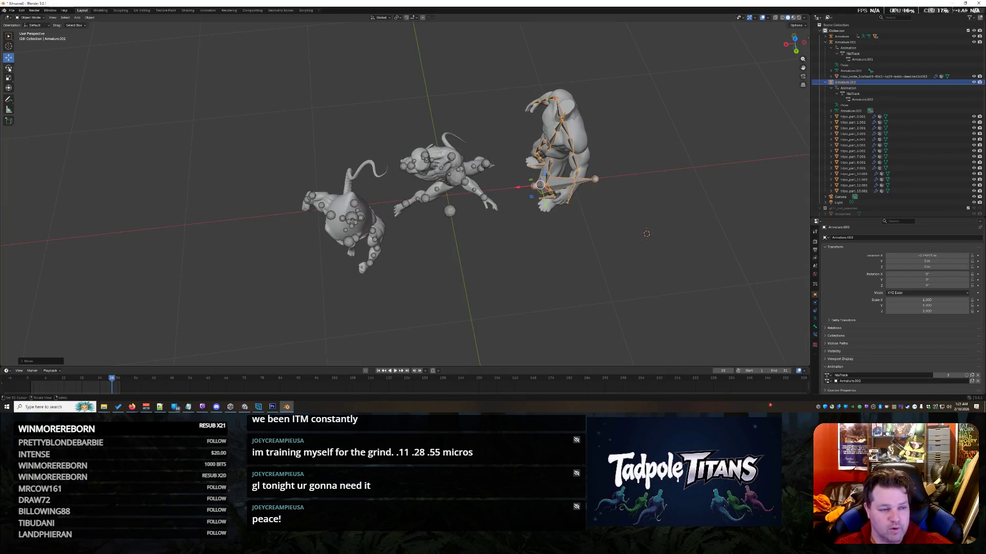
pyautogui.moveTo(524, 195)
pyautogui.mouseDown()
pyautogui.moveTo(546, 204)
pyautogui.moveTo(569, 250)
pyautogui.mouseUp()
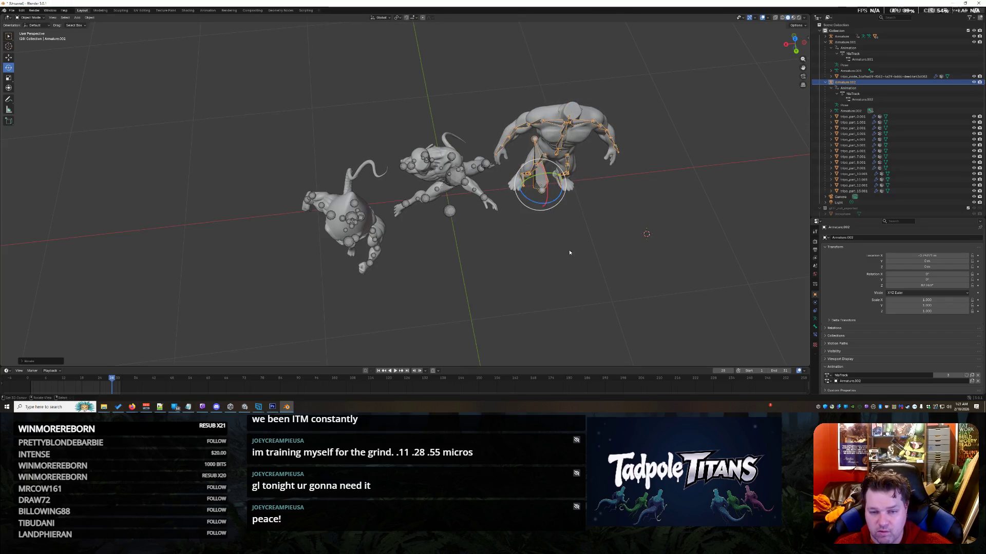
pyautogui.click(792, 88)
pyautogui.click(795, 52)
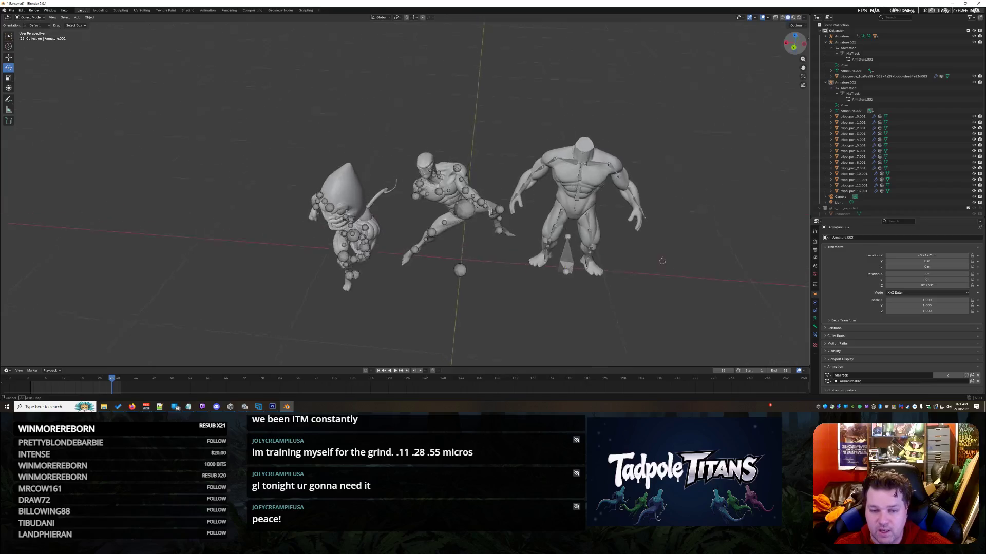
pyautogui.click(395, 371)
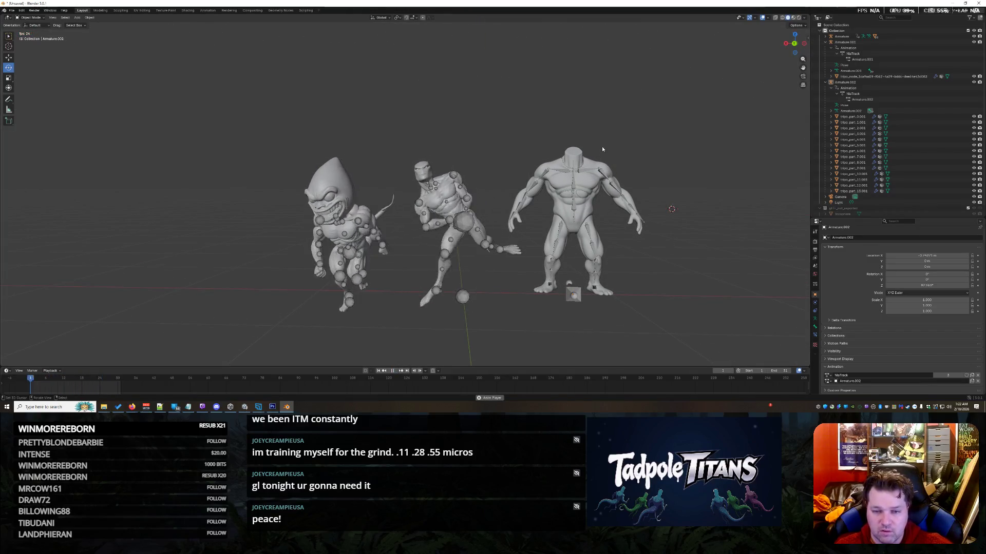
# Step: Select Armature.002 and its NlaTrack, then expand the top Armature entry in the Outliner
pyautogui.click(844, 83)
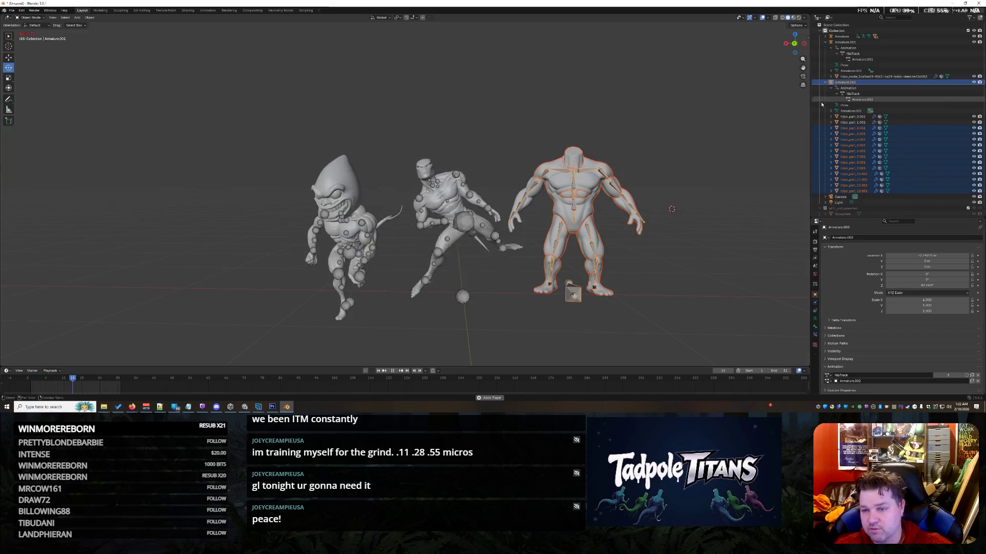
pyautogui.click(852, 93)
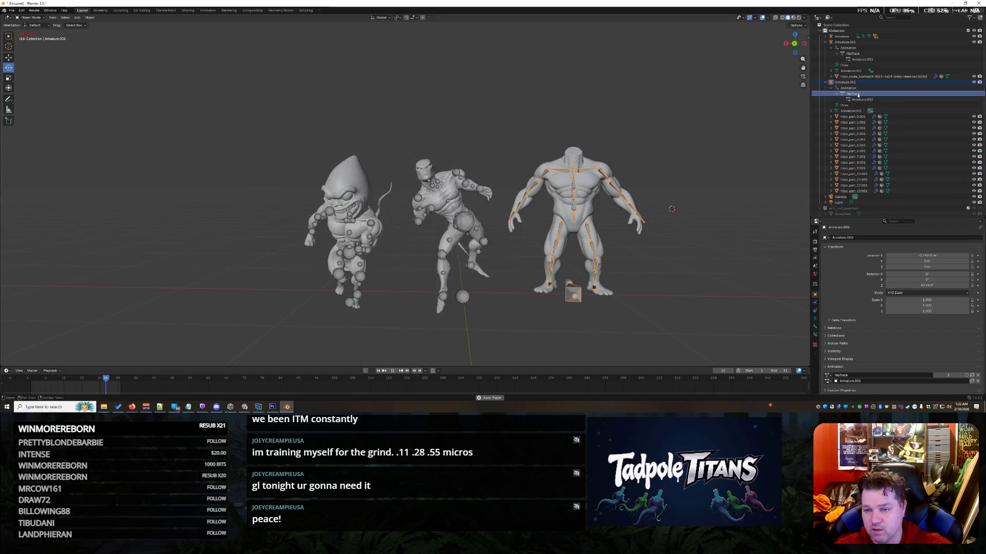
pyautogui.click(825, 36)
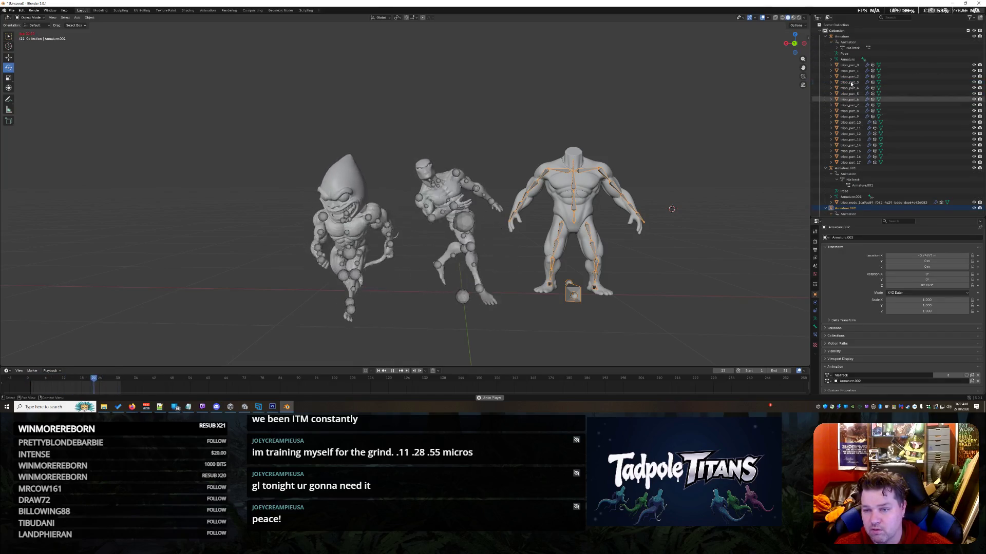
pyautogui.scroll(-5, 854, 103)
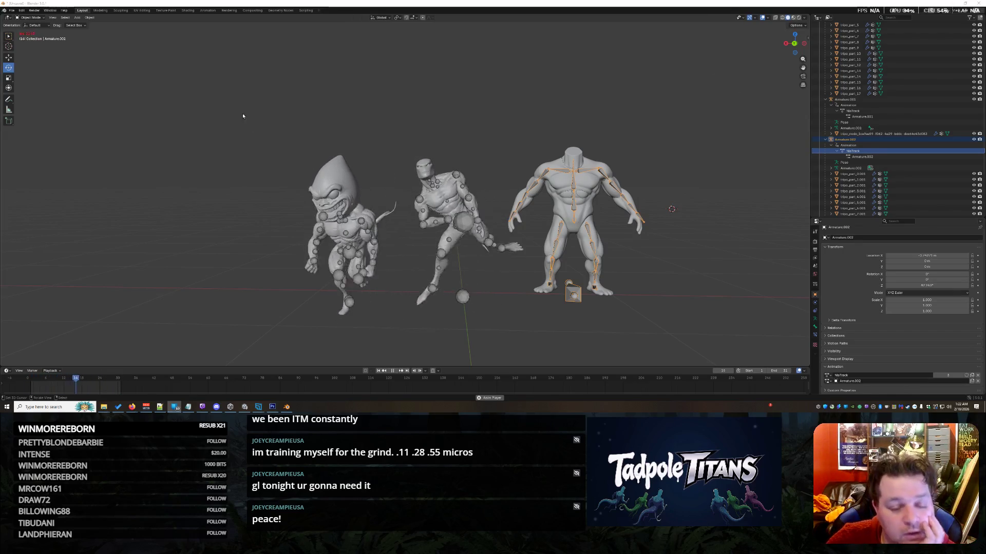
# Step: Box-select then deselect the characters, orbiting behind them and back to the front
pyautogui.moveTo(244, 113)
pyautogui.mouseDown()
pyautogui.moveTo(639, 354)
pyautogui.moveTo(691, 354)
pyautogui.mouseUp()
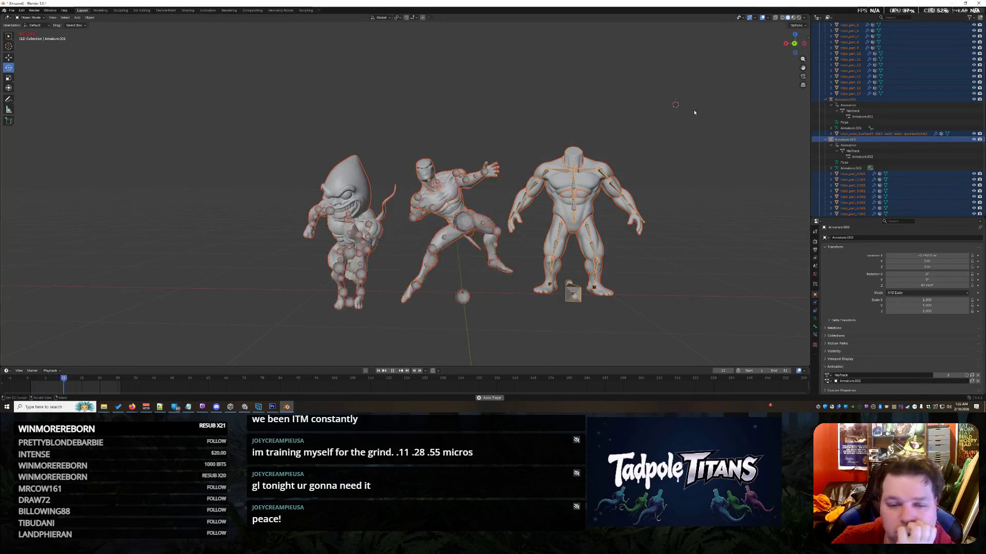
pyautogui.click(680, 108)
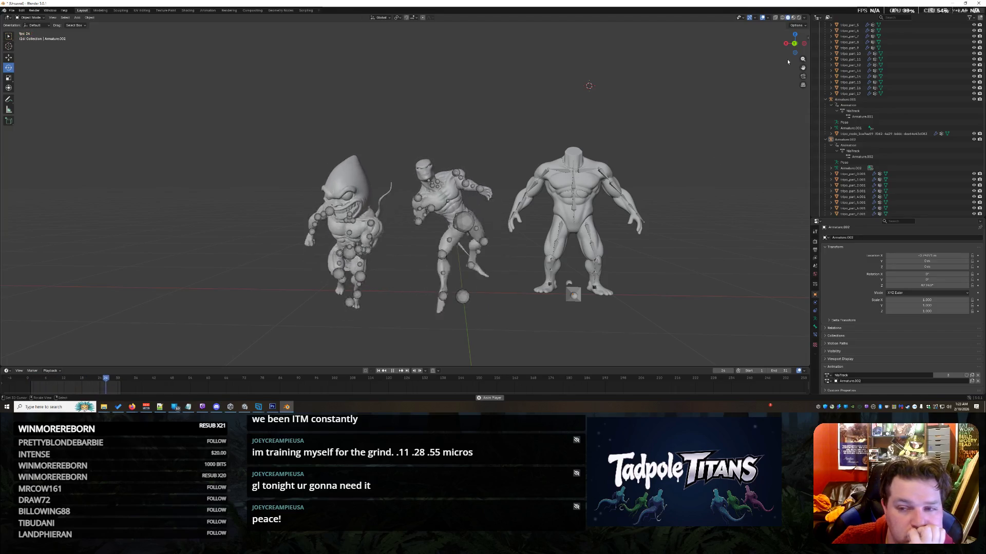
pyautogui.moveTo(789, 51); pyautogui.dragTo(508, 62)
pyautogui.moveTo(693, 135)
pyautogui.mouseDown()
pyautogui.moveTo(617, 265)
pyautogui.moveTo(531, 279)
pyautogui.mouseUp()
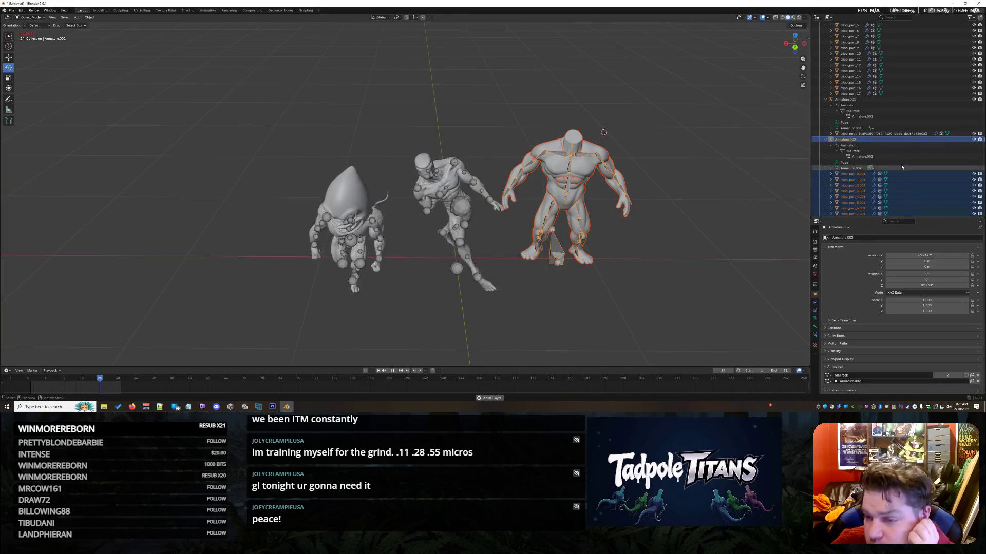
pyautogui.scroll(-2, 909, 167)
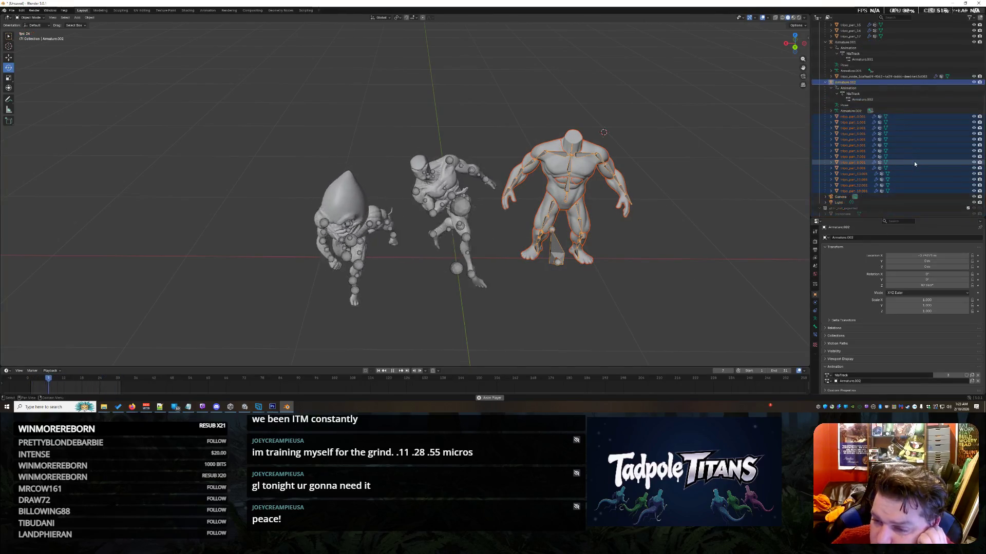
pyautogui.scroll(4, 914, 162)
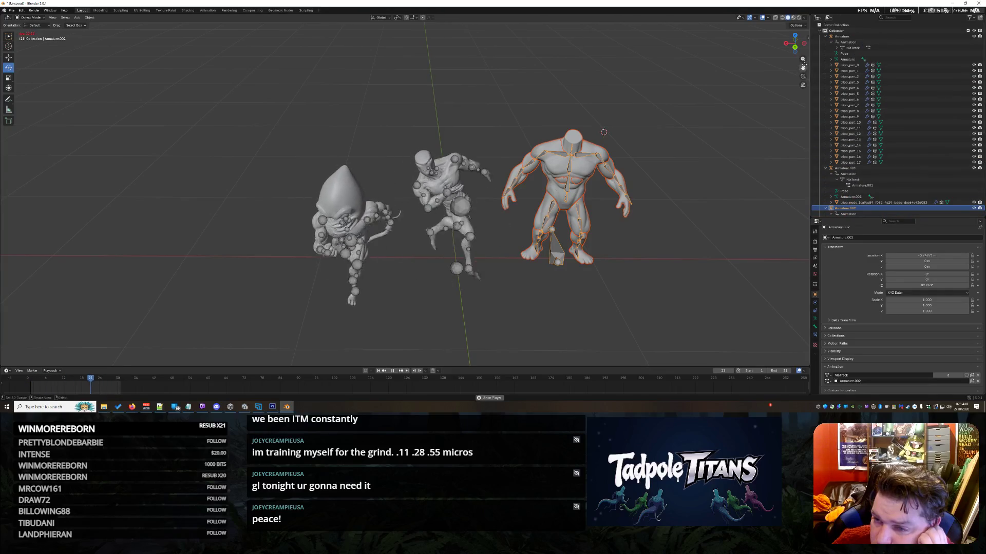
pyautogui.scroll(-2, 898, 135)
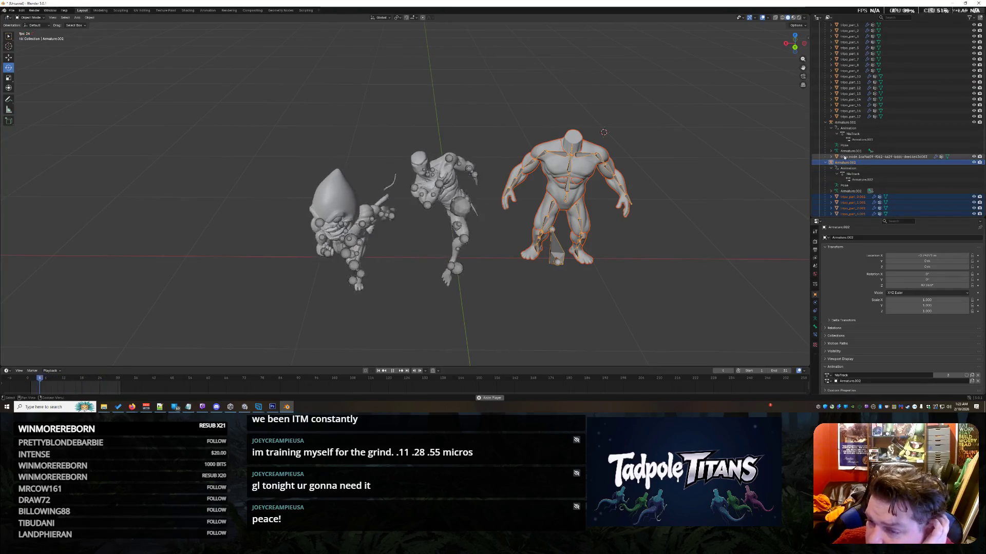
# Step: Expand the left creature's tripo_node mesh in the Outliner and select it to list its modifiers
pyautogui.click(832, 157)
pyautogui.scroll(-3, 909, 139)
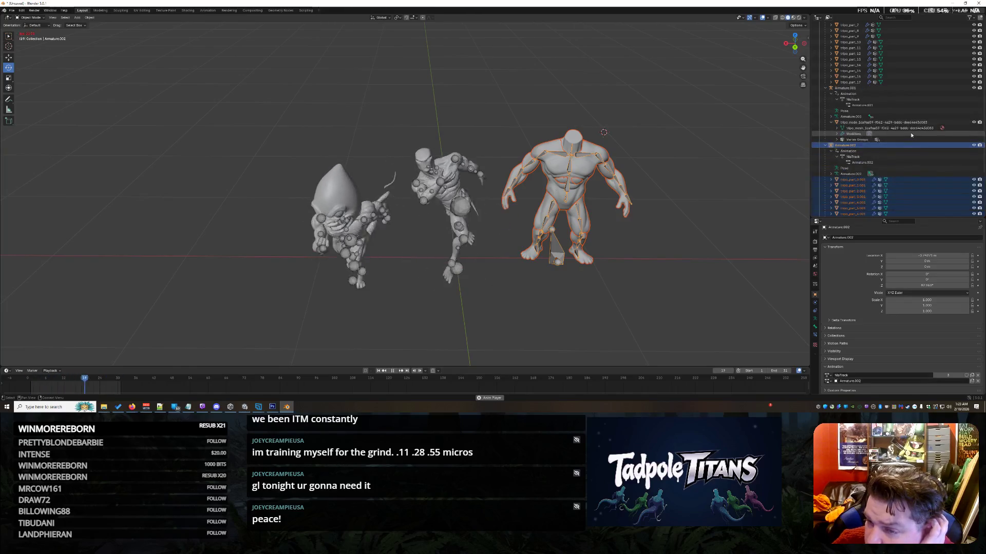
pyautogui.click(842, 123)
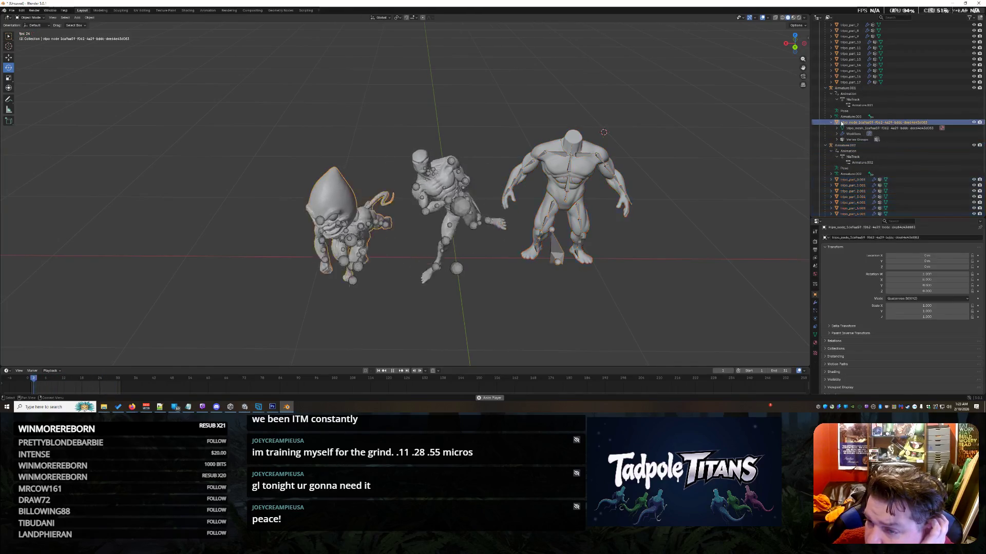
pyautogui.scroll(4, 842, 123)
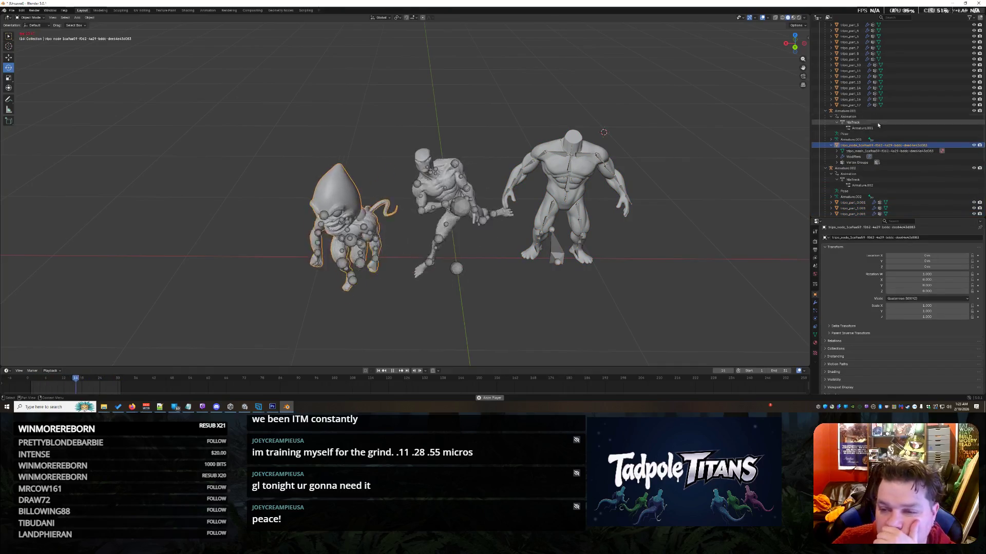
# Step: Switch Armature.002's animation track from NlaTrack.002 to NlaTrack in Object Properties > Animation
pyautogui.click(825, 112)
pyautogui.click(842, 116)
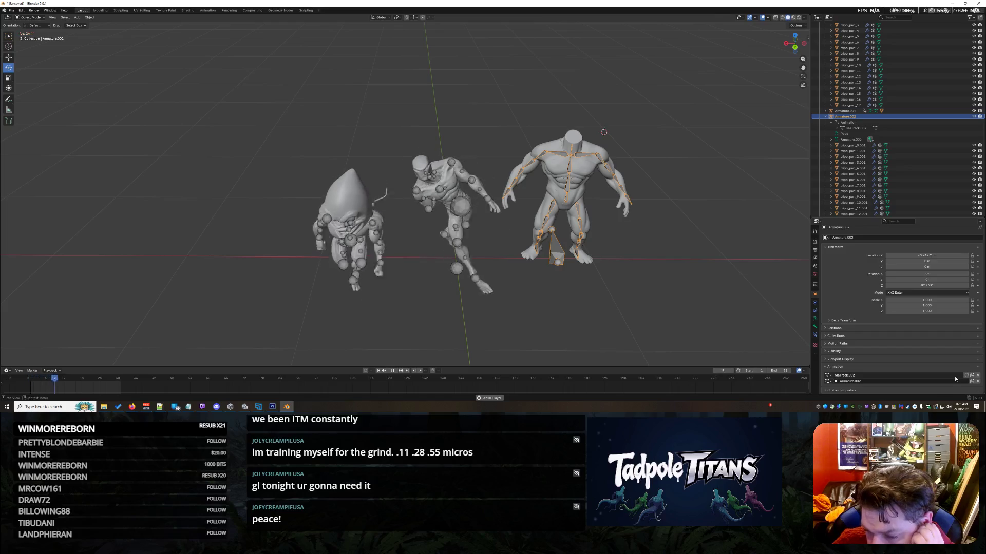
pyautogui.click(664, 205)
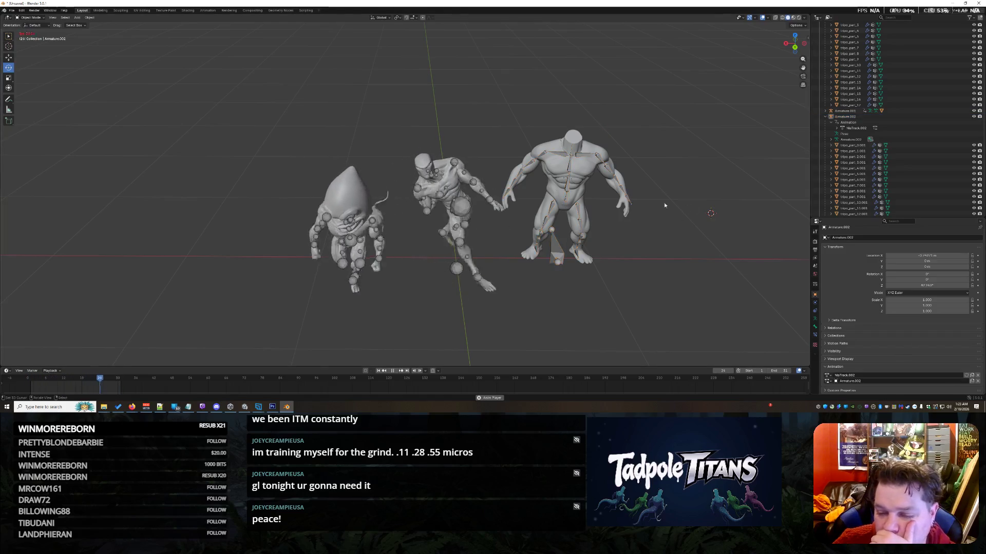
pyautogui.click(842, 376)
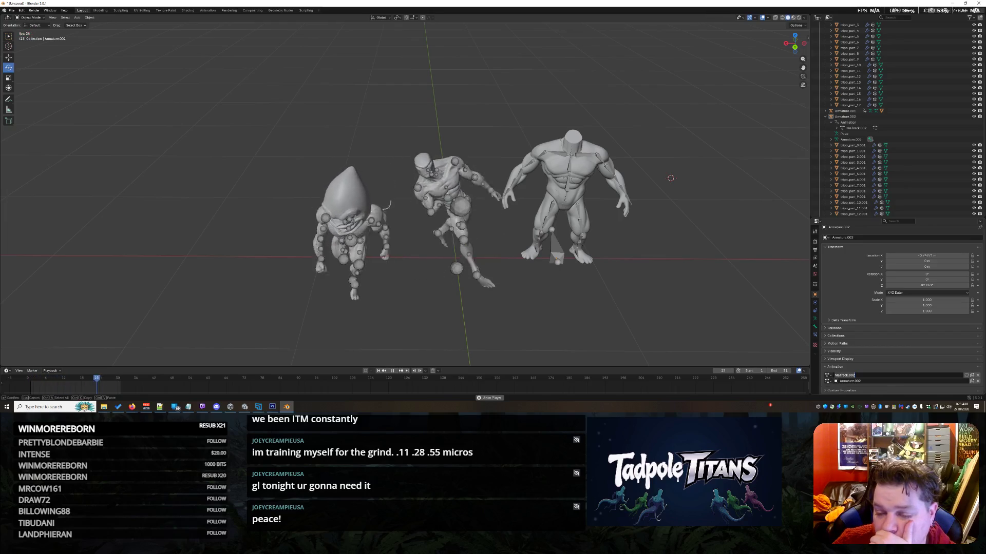
pyautogui.click(827, 376)
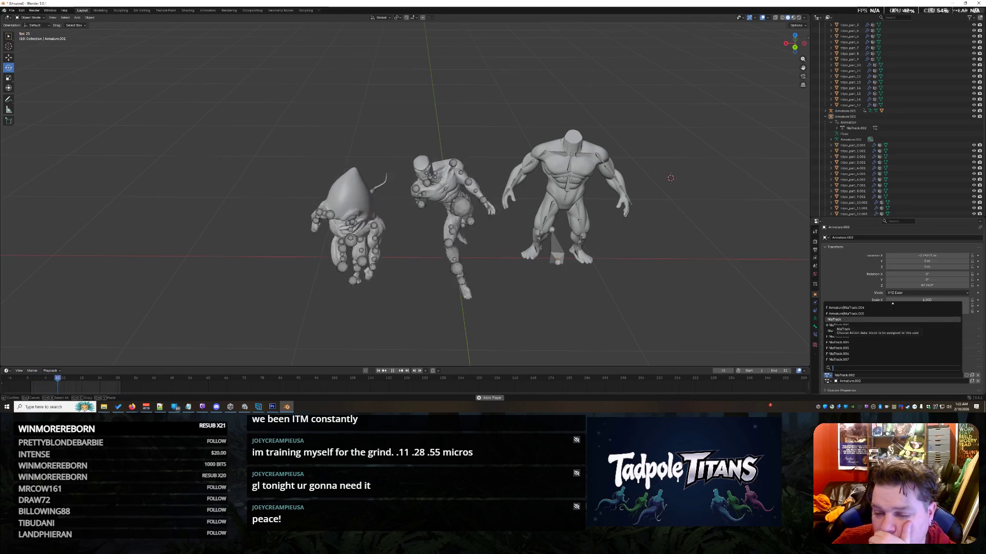
pyautogui.click(841, 320)
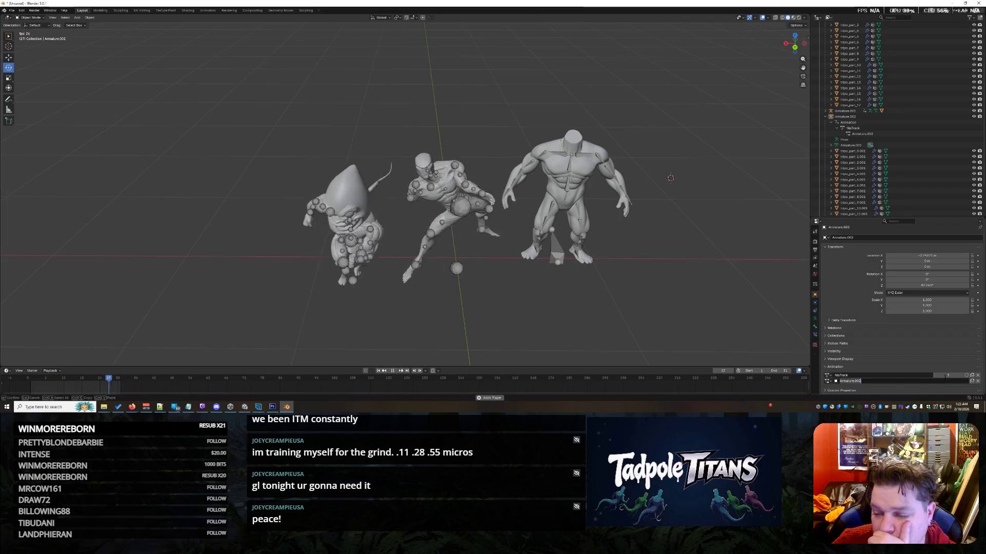
pyautogui.click(827, 382)
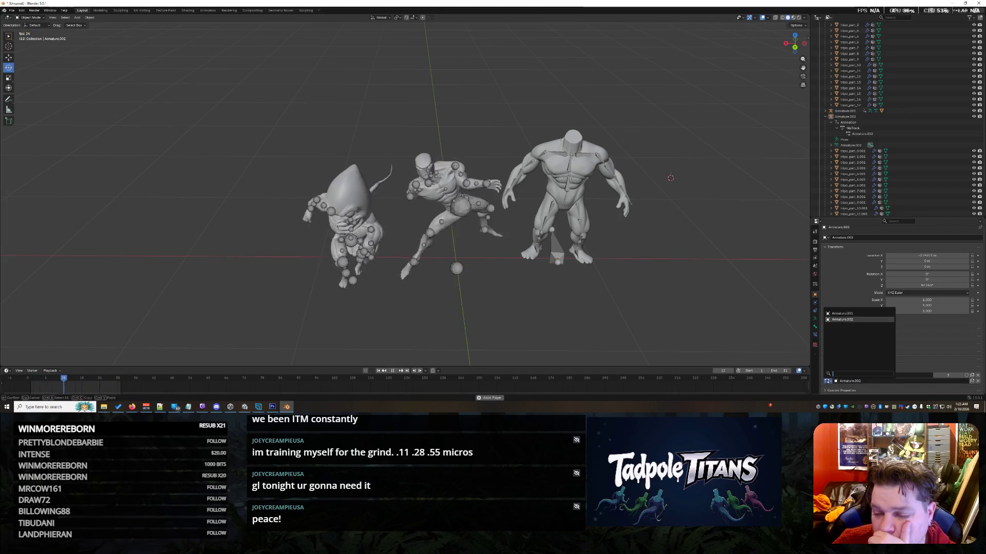